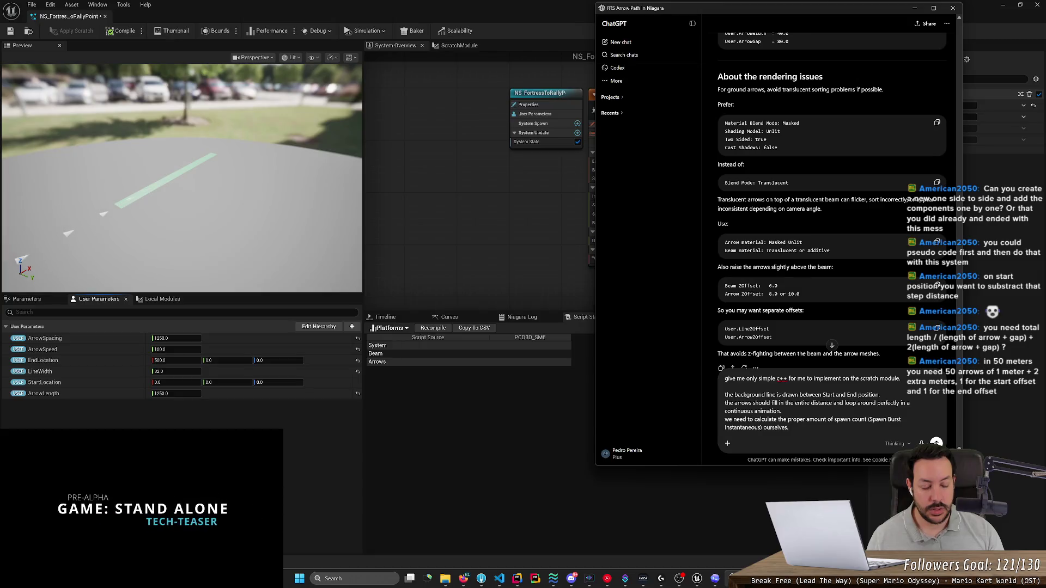
Step: Add three blank lines after the drafted scratch-module prompt in ChatGPT
key("shift+Return")
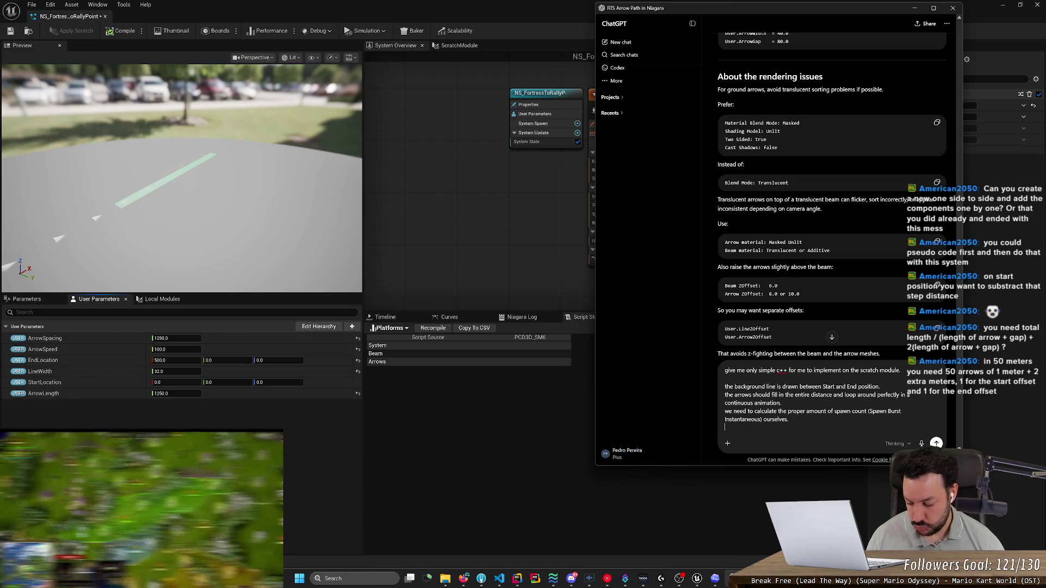
key("shift+Return")
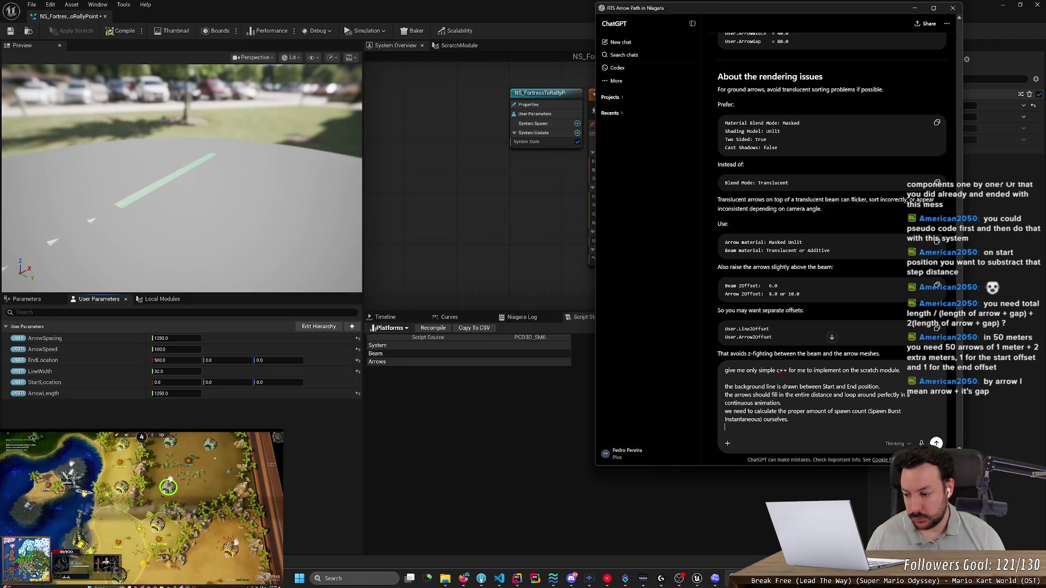
key("shift+Return")
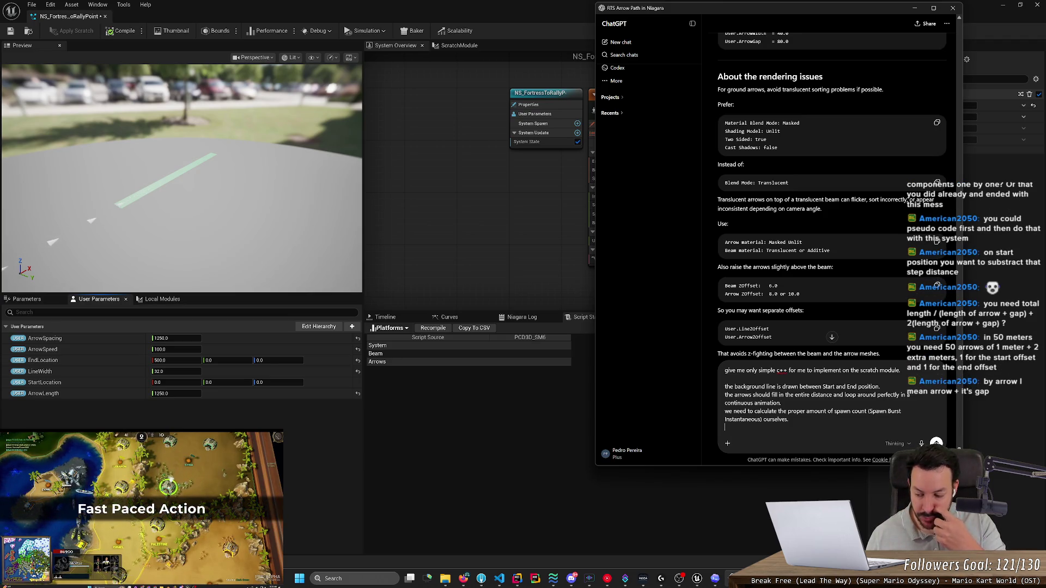
Step: Launch Microsoft Paint from the Windows search with 'paint' to get a blank canvas
key("super")
type("paint")
key("Escape")
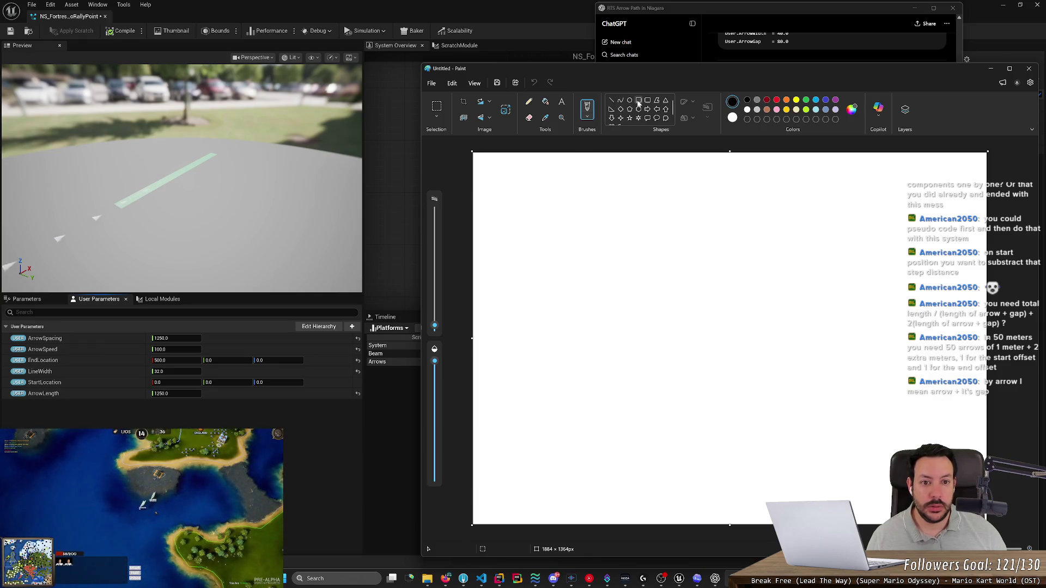
Step: Draw a long thin rectangle as the beam and a red outlined right arrow below it
left_click(639, 101)
mouse_move(526, 218)
left_mouse_down()
mouse_move(871, 267)
mouse_move(900, 240)
left_mouse_up()
left_click(792, 314)
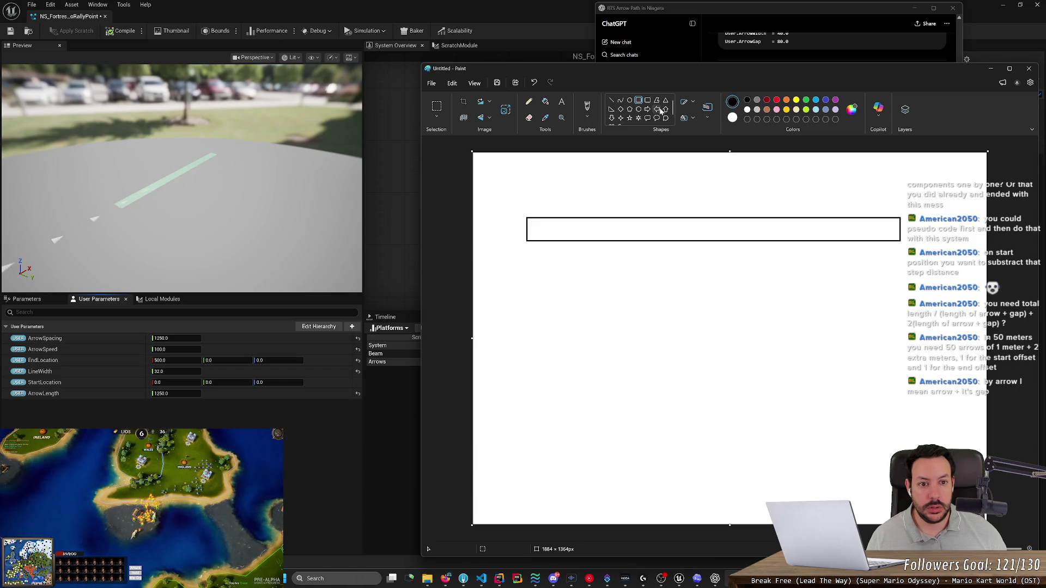
mouse_move(543, 323)
left_mouse_down()
mouse_move(631, 331)
mouse_move(602, 361)
mouse_move(593, 354)
left_mouse_up()
left_click(776, 100)
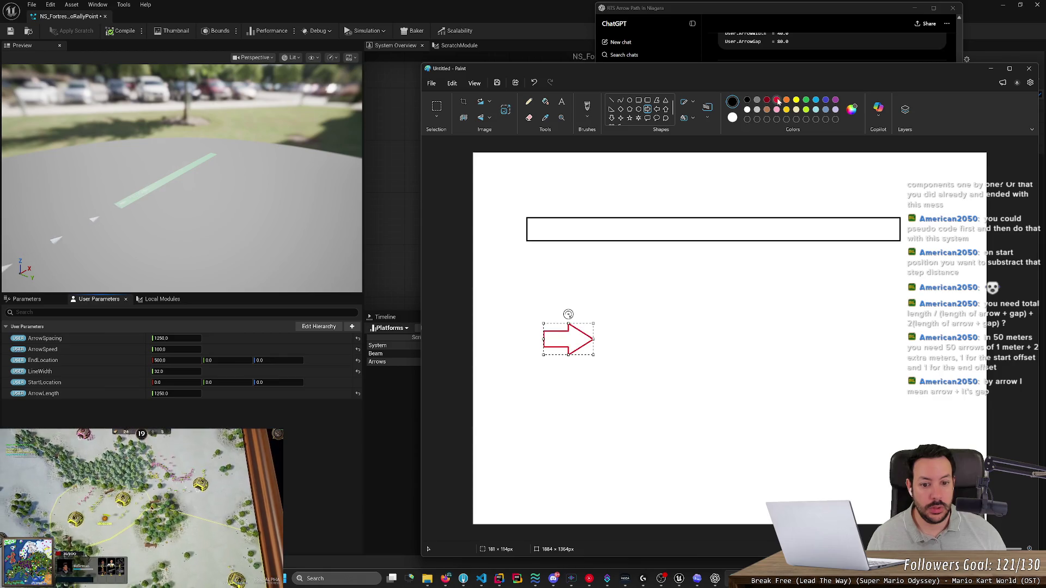
left_click(620, 251)
mouse_move(528, 310)
left_mouse_down()
mouse_move(637, 386)
mouse_move(631, 365)
left_mouse_up()
key("ctrl+z")
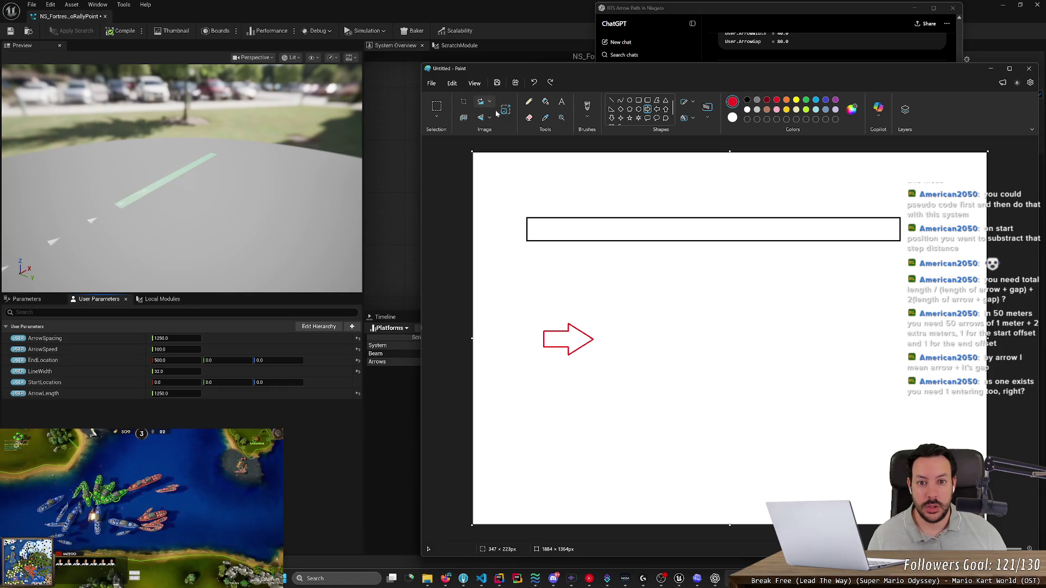
Step: Select the red arrow with a rectangular selection and copy it
left_click(437, 115)
left_click(457, 185)
left_click_drag(524, 309, 632, 387)
left_click(522, 324)
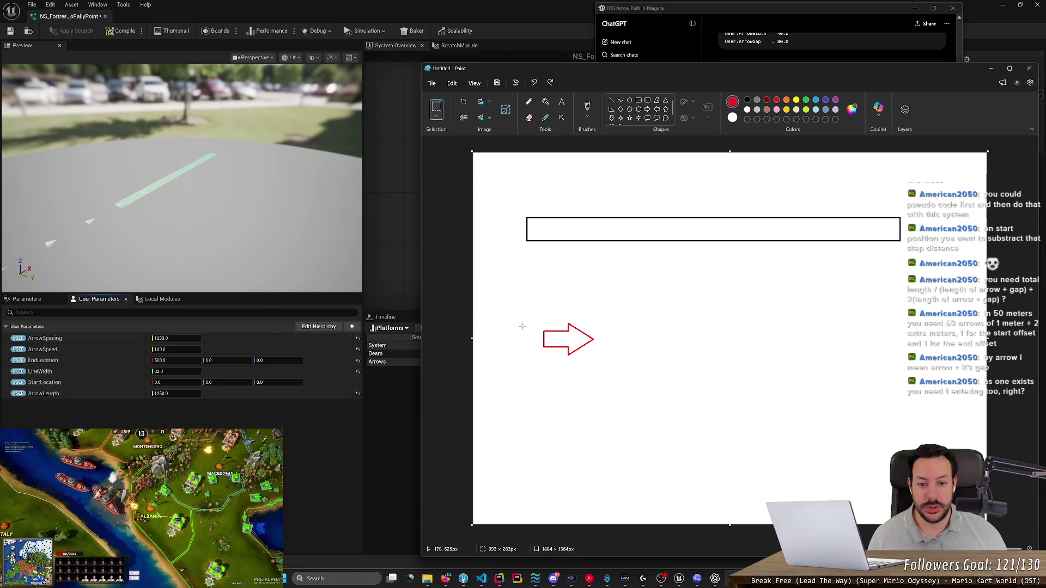
left_click_drag(522, 302, 638, 402)
key("ctrl+c")
Step: Paste trial arrow copies onto the bar, then undo those placements
key("ctrl+v")
mouse_move(535, 205)
left_mouse_down()
mouse_move(567, 242)
mouse_move(652, 269)
mouse_move(643, 266)
left_mouse_up()
left_click(714, 317)
key("ctrl+v")
key("ctrl+v")
mouse_move(542, 225)
left_mouse_down()
mouse_move(689, 250)
mouse_move(666, 242)
left_mouse_up()
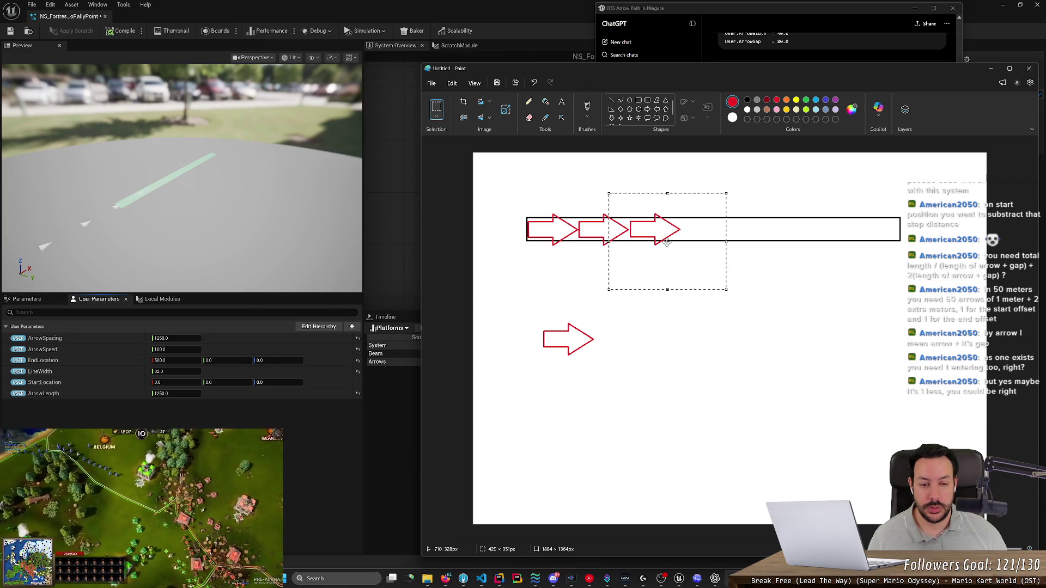
key("ctrl+z")
key("ctrl+z")
key("ctrl+z")
Step: Paste and line up the first four arrows in a row below the bar's left end
key("ctrl+v")
mouse_move(534, 202)
left_mouse_down()
mouse_move(581, 284)
mouse_move(568, 275)
left_mouse_up()
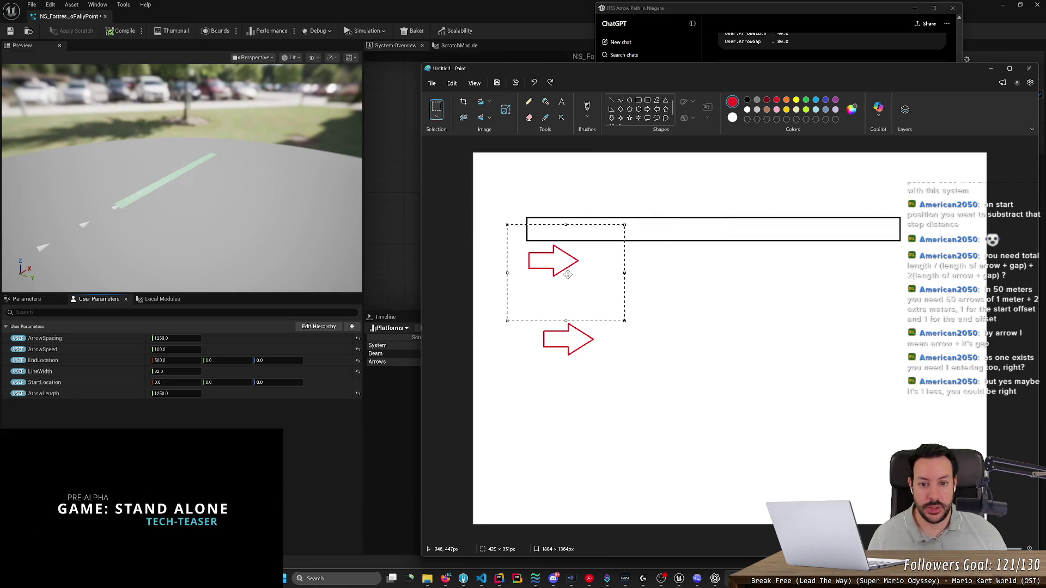
key("ctrl+v")
mouse_move(539, 205)
left_mouse_down()
mouse_move(633, 258)
mouse_move(621, 275)
left_mouse_up()
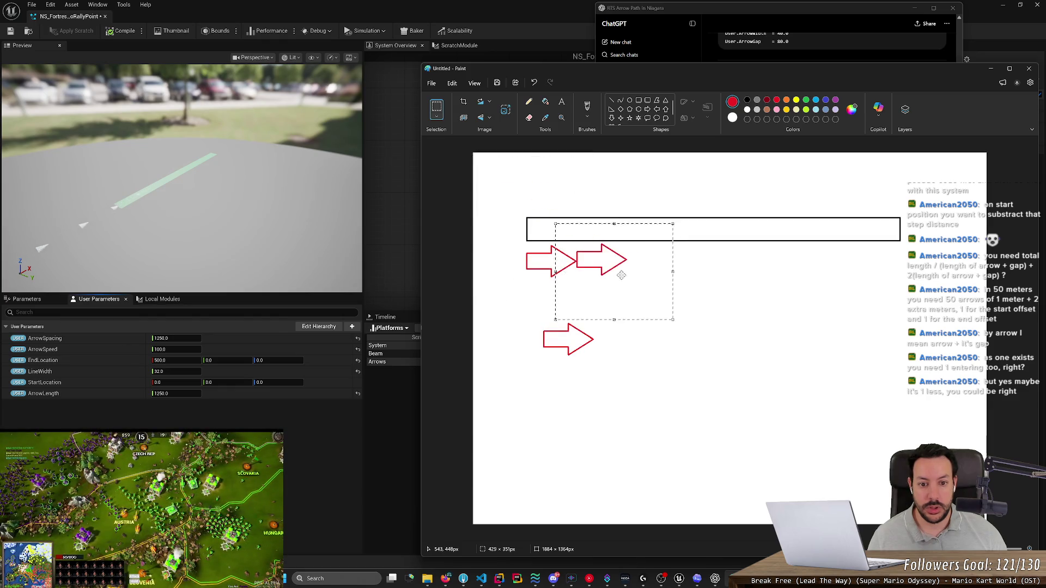
key("ctrl+v")
left_click_drag(531, 208, 665, 279)
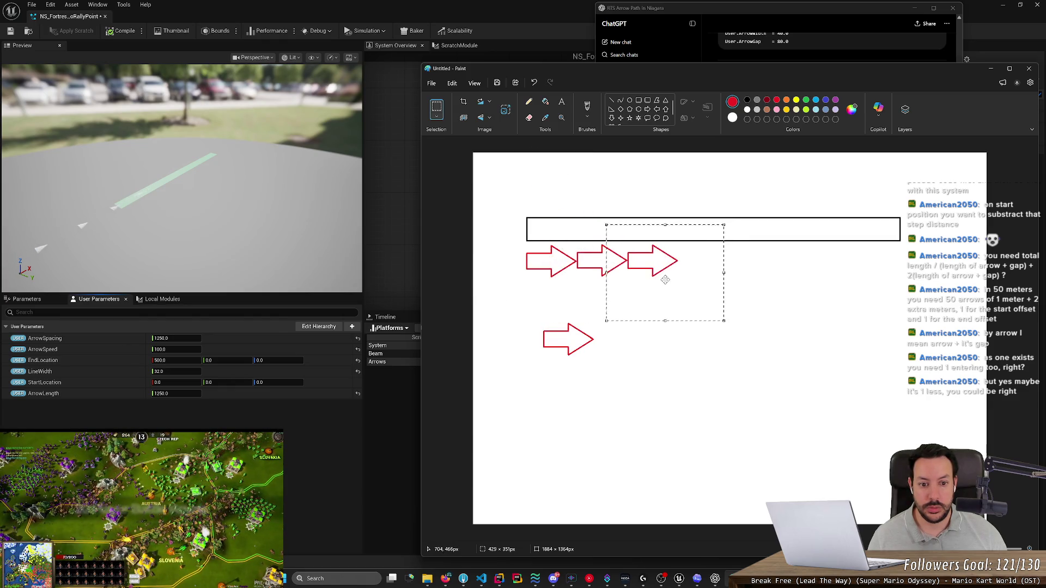
key("ctrl+v")
left_click_drag(574, 220, 759, 292)
Step: Add three more arrows to complete the row of seven and delete the extra paste
key("ctrl+v")
left_click_drag(569, 207, 804, 275)
key("ctrl+v")
mouse_move(535, 200)
left_mouse_down()
mouse_move(813, 281)
mouse_move(821, 273)
left_mouse_up()
key("ctrl+v")
mouse_move(514, 176)
left_mouse_down()
mouse_move(888, 267)
mouse_move(855, 253)
left_mouse_up()
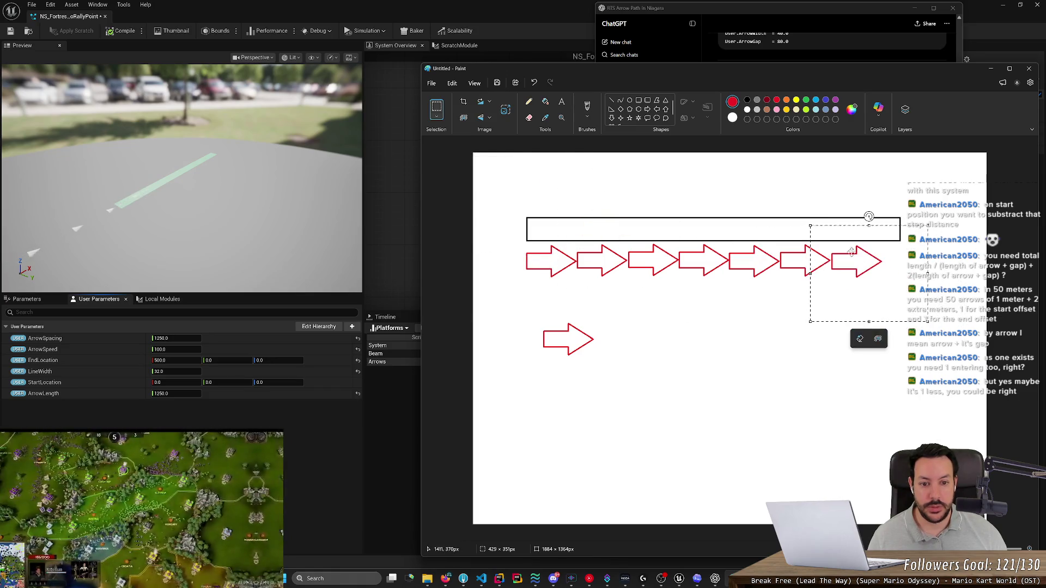
key("ctrl+v")
key("Delete")
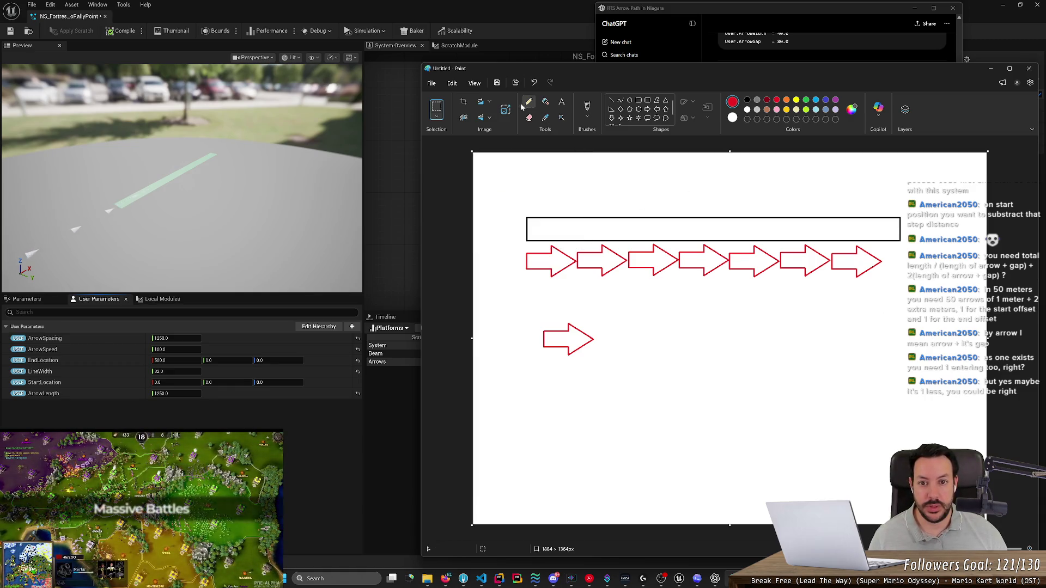
left_click(746, 100)
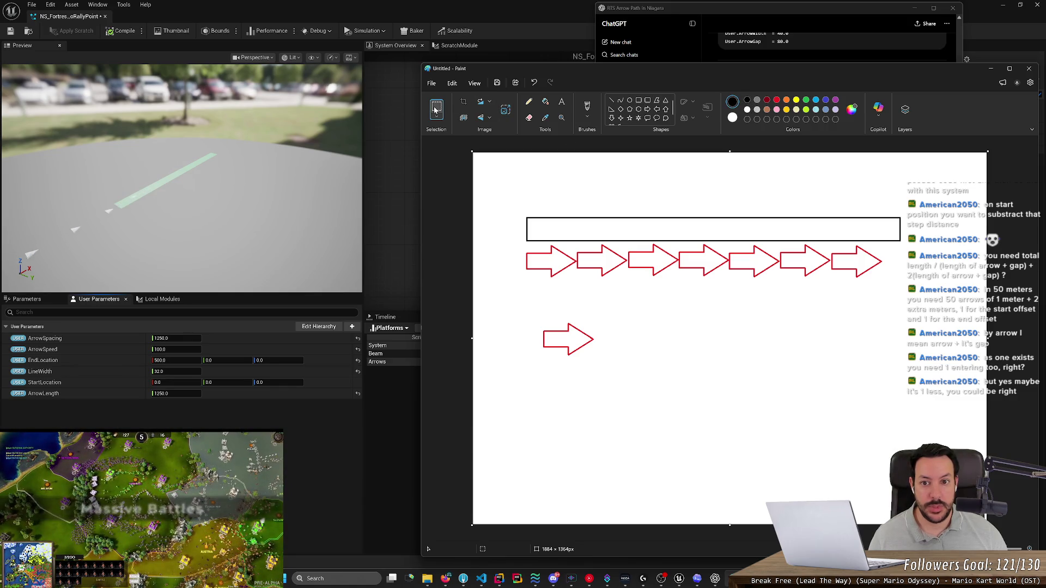
Step: Delete the long black bar and draw a shorter one shifted about 100 px right
mouse_move(491, 173)
left_mouse_down()
mouse_move(899, 242)
mouse_move(985, 243)
left_mouse_up()
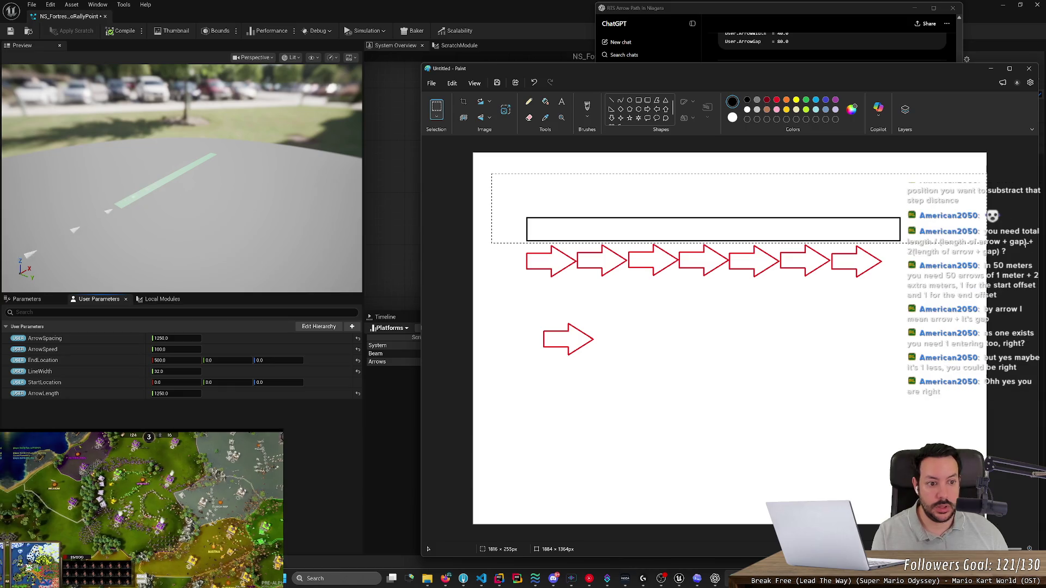
key("Delete")
left_click(638, 101)
mouse_move(521, 190)
left_mouse_down()
mouse_move(633, 236)
mouse_move(830, 235)
left_mouse_up()
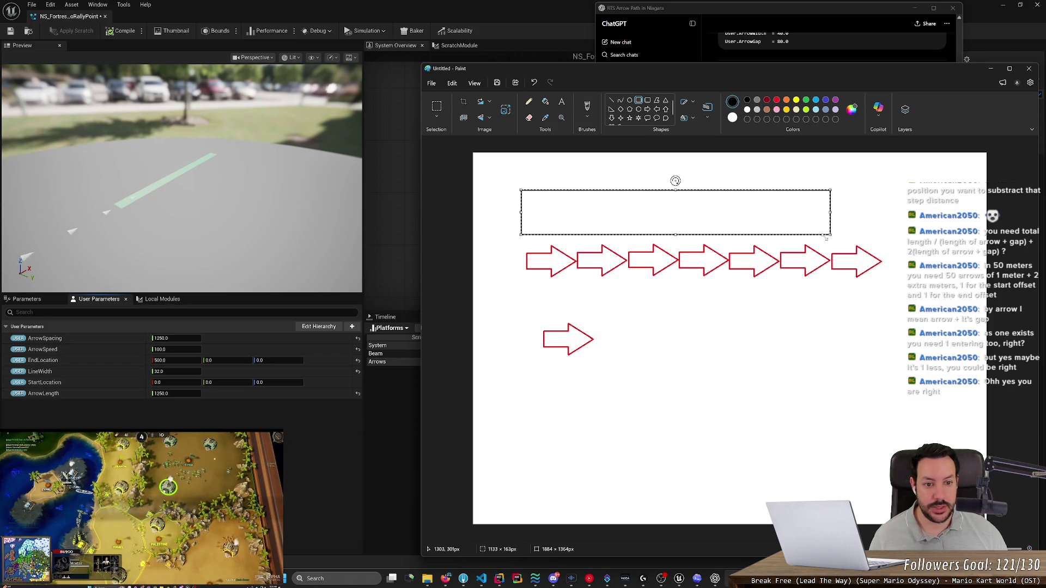
left_click_drag(647, 208, 702, 213)
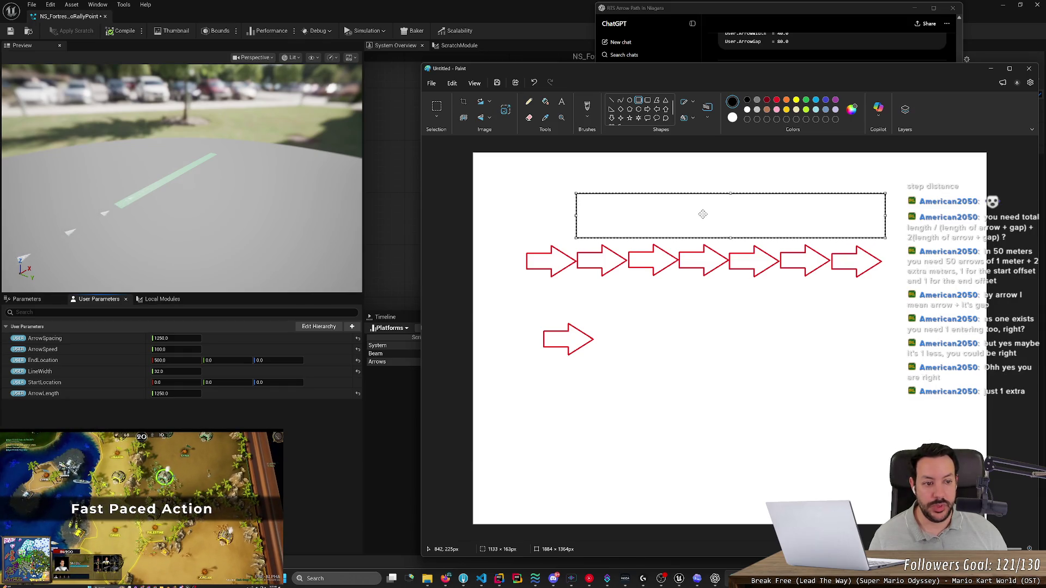
left_click(725, 317)
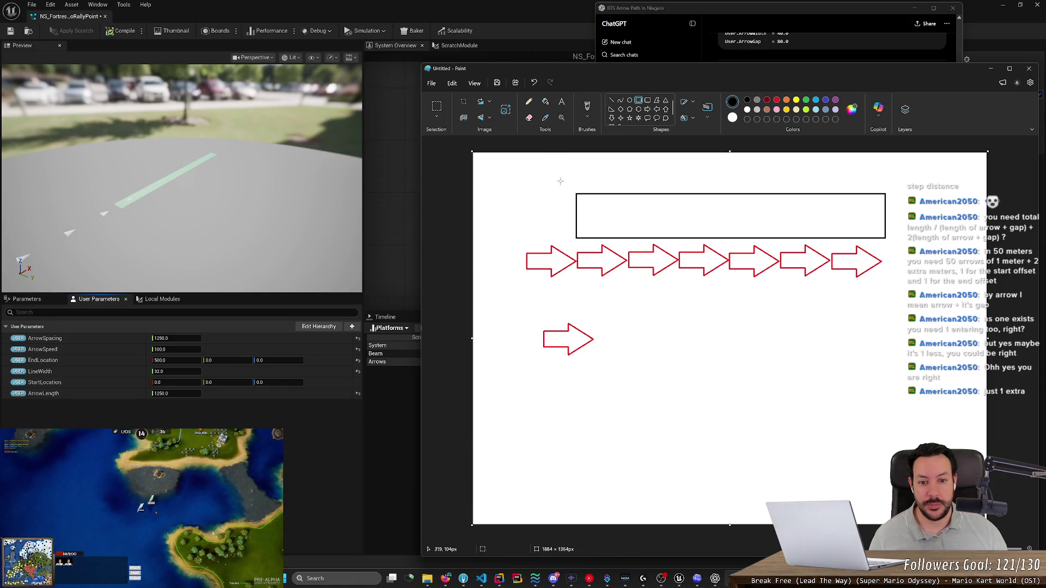
Step: Select and delete the spare small arrow
left_click(436, 106)
left_click_drag(512, 294, 677, 414)
key("Delete")
Step: Try moving the arrow row up into the bar and the overhanging arrow left, then undo
left_click_drag(499, 312, 891, 243)
mouse_move(706, 264)
left_mouse_down()
mouse_move(703, 213)
mouse_move(692, 220)
mouse_move(748, 219)
left_mouse_up()
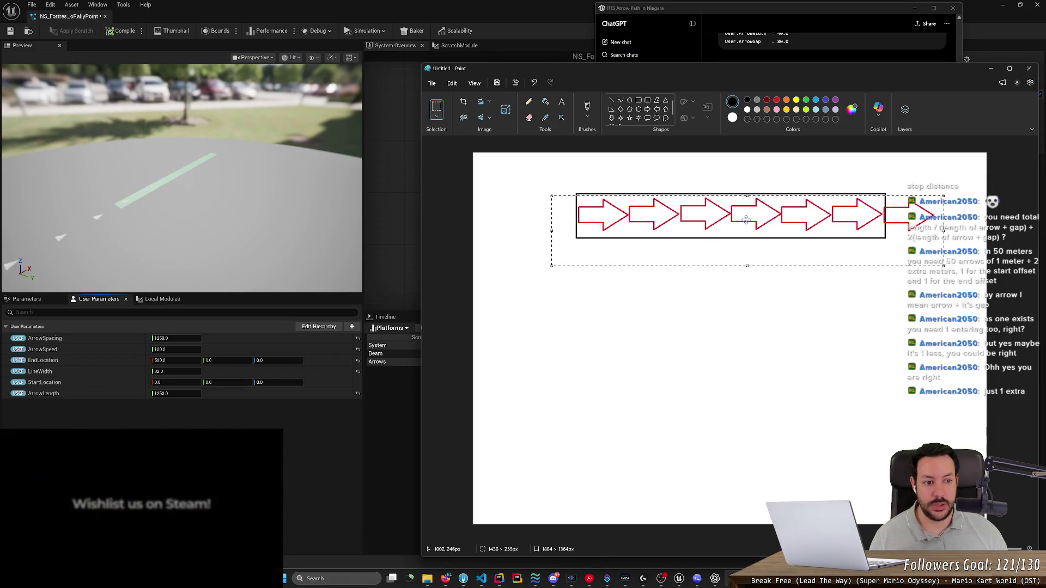
mouse_move(957, 303)
left_mouse_down()
mouse_move(932, 245)
mouse_move(879, 181)
left_mouse_up()
mouse_move(899, 220)
left_mouse_down()
mouse_move(487, 220)
mouse_move(543, 220)
left_mouse_up()
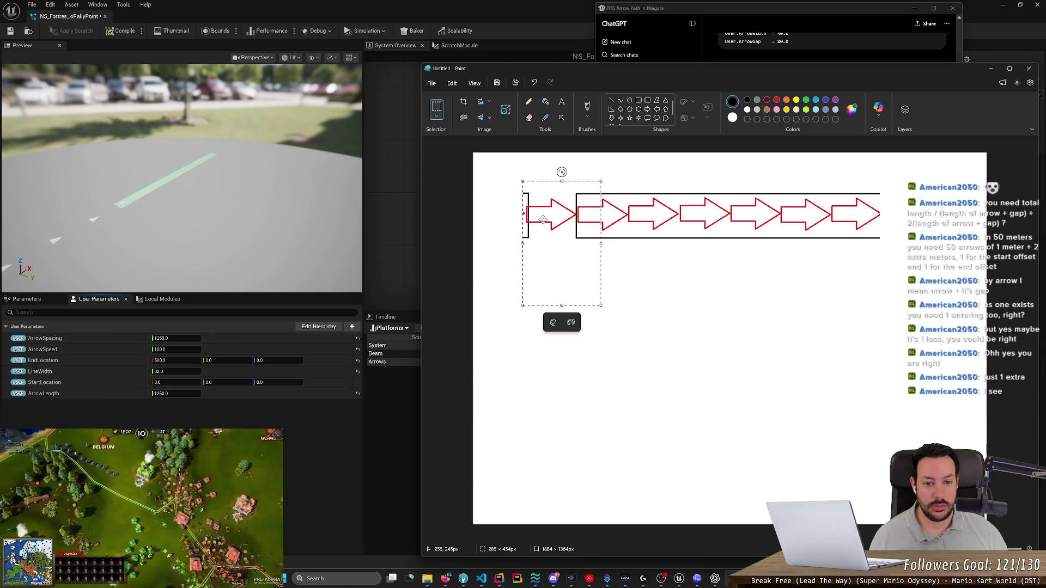
left_click(620, 256)
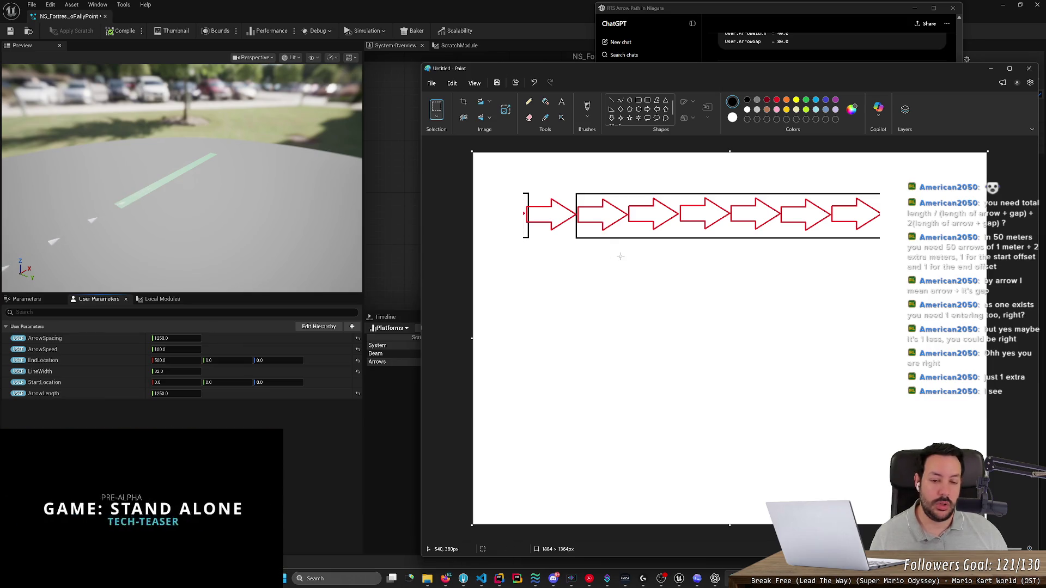
key("ctrl+z")
key("ctrl+z")
Step: Move the first arrow out to the right and shift the arrow row up inside the bar
left_click_drag(509, 241, 574, 302)
key("Escape")
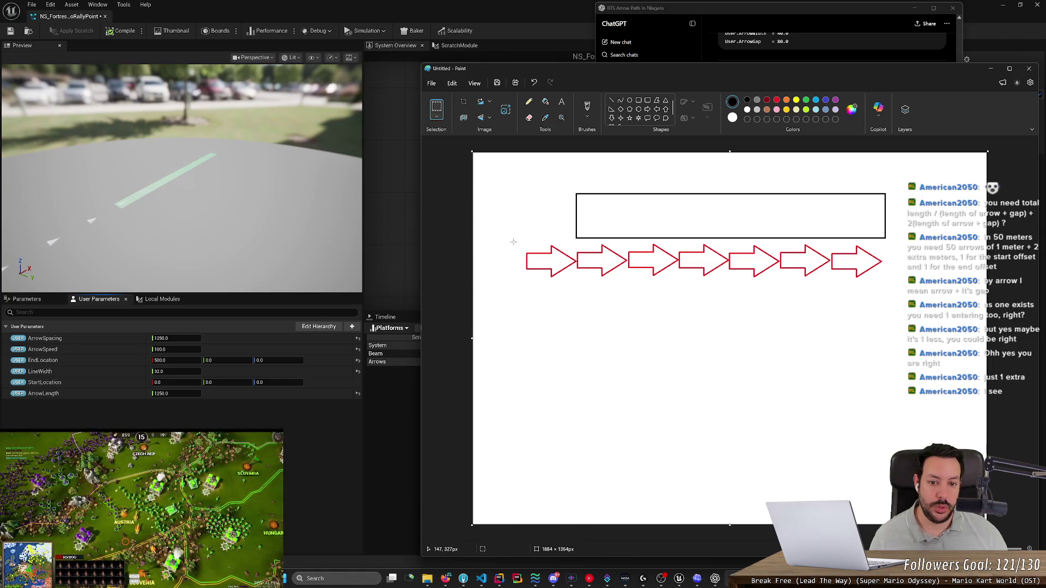
left_click_drag(513, 243, 575, 290)
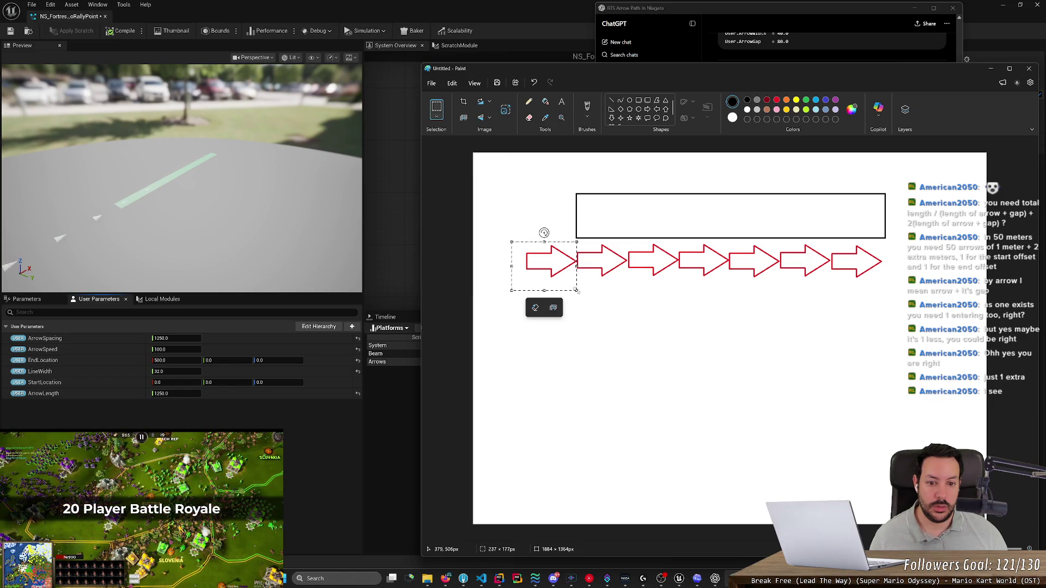
mouse_move(565, 266)
left_mouse_down()
mouse_move(528, 175)
mouse_move(916, 263)
left_mouse_up()
left_click_drag(939, 332, 489, 239)
mouse_move(646, 260)
left_mouse_down()
mouse_move(596, 221)
mouse_move(647, 215)
left_mouse_up()
left_click(897, 299)
Step: Move the last arrow to the row's start, then undo the rearrangements
left_click_drag(930, 231, 887, 189)
mouse_move(899, 224)
left_mouse_down()
mouse_move(512, 243)
mouse_move(496, 220)
left_mouse_up()
left_click_drag(825, 193, 917, 244)
left_click(900, 263)
key("ctrl+z")
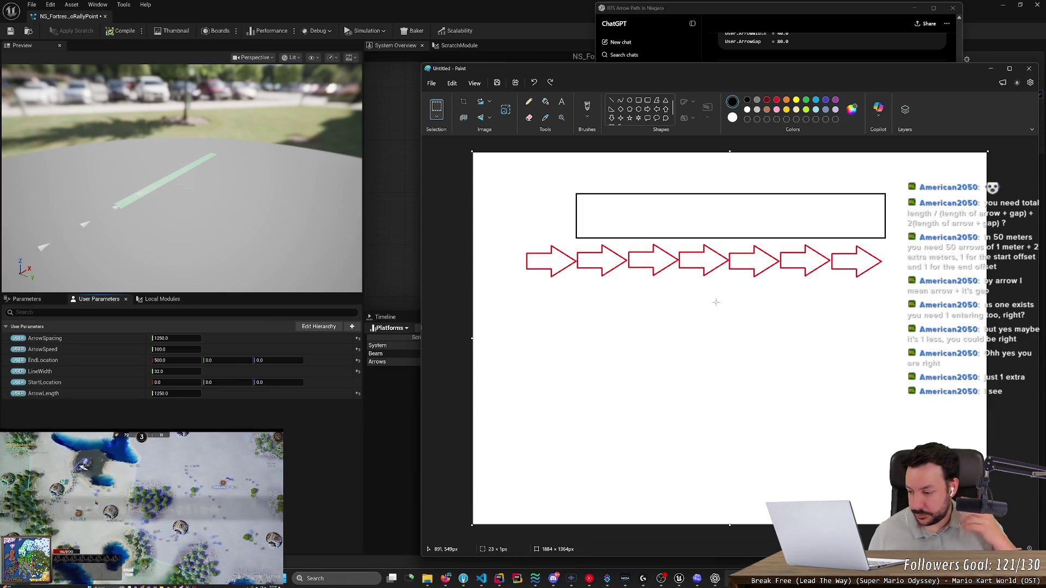
Step: Trim the unfinished words after 'continuous animation.' from the ChatGPT prompt and send it
left_click(990, 68)
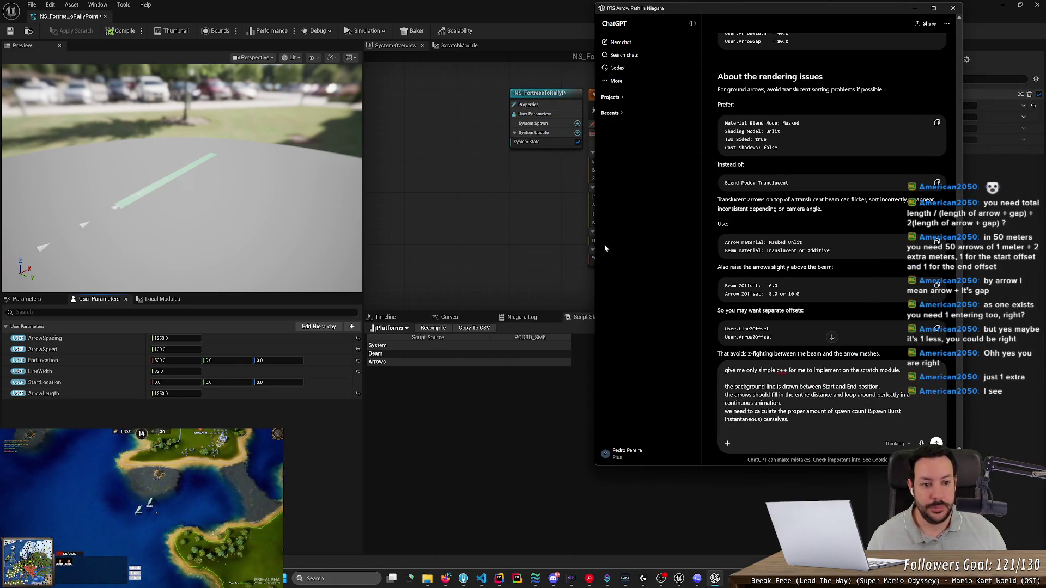
scroll(786, 267, "down", 2)
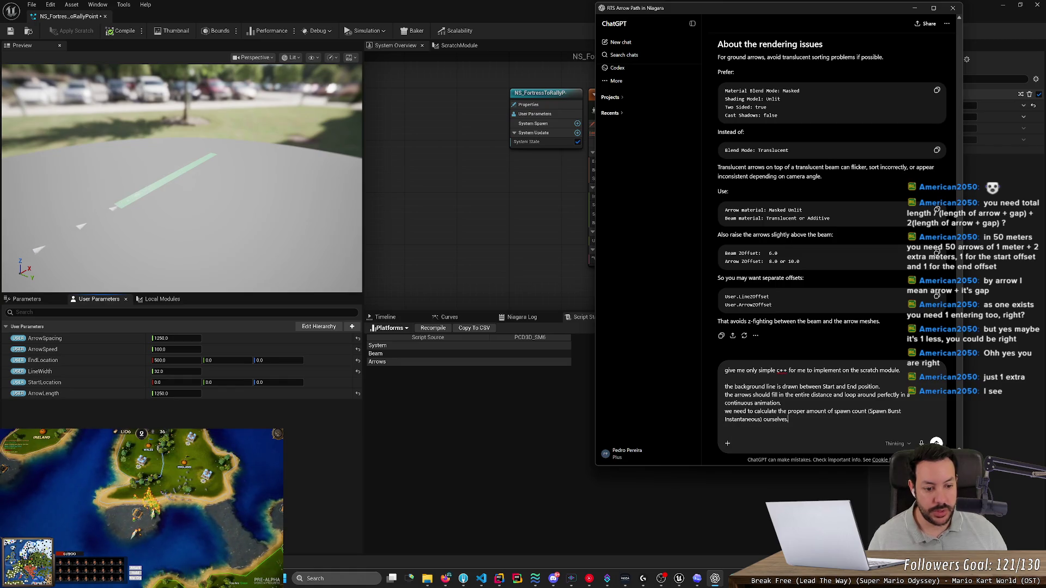
key("shift+Return")
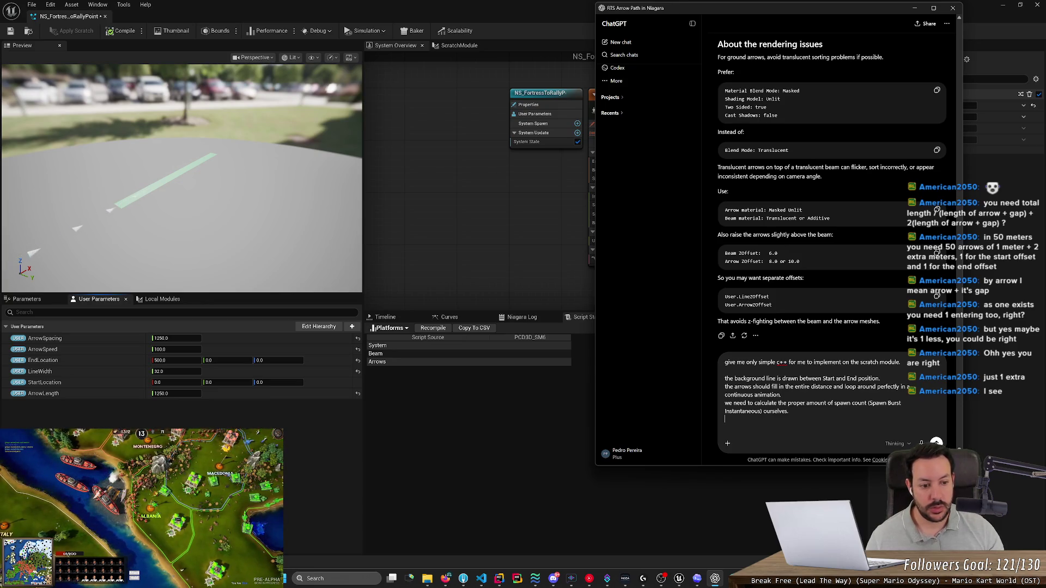
left_click(780, 395)
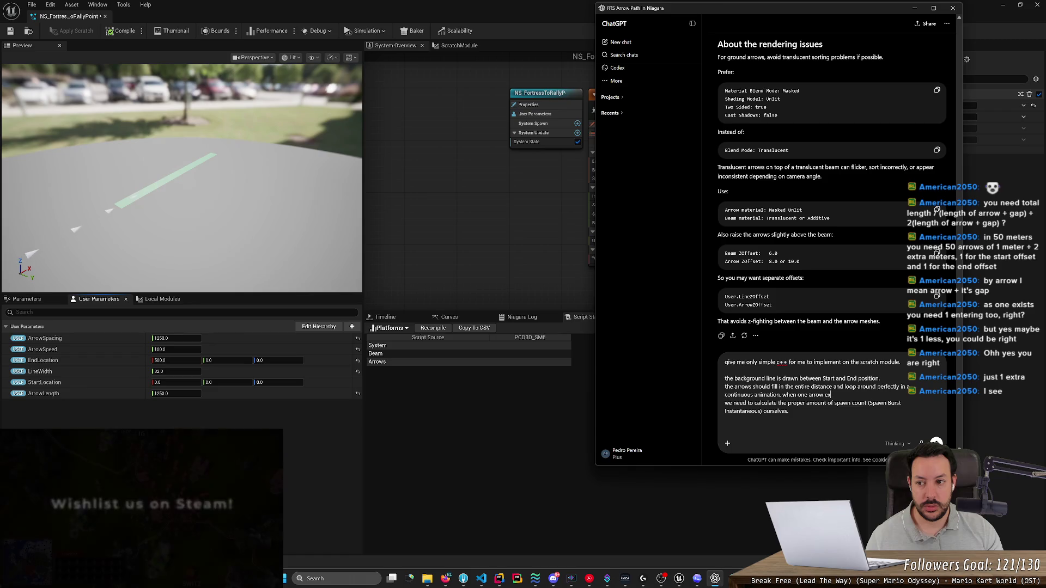
key("BackSpace")
key("BackSpace")
key("BackSpace")
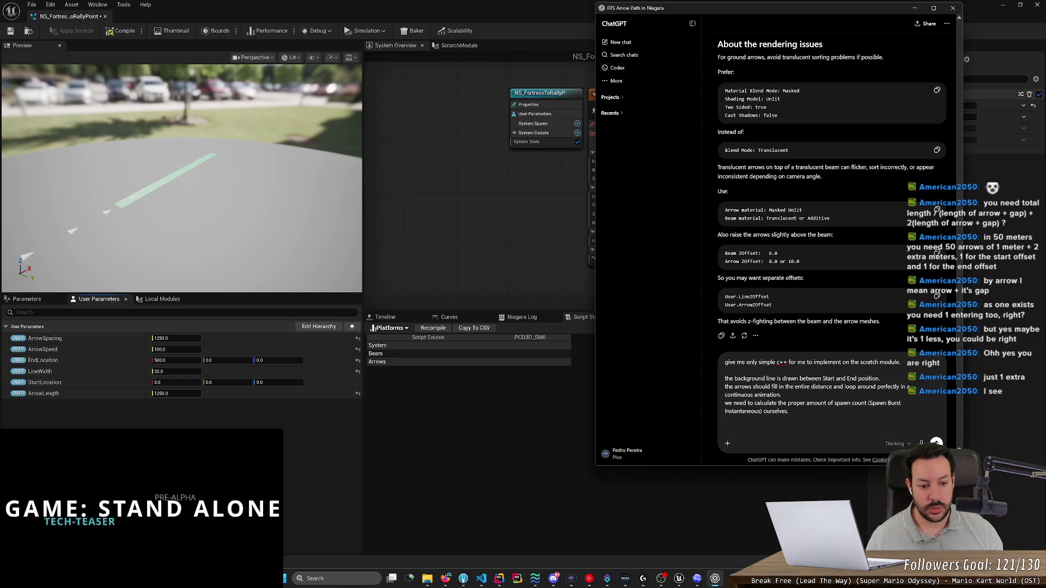
key("BackSpace")
key("BackSpace")
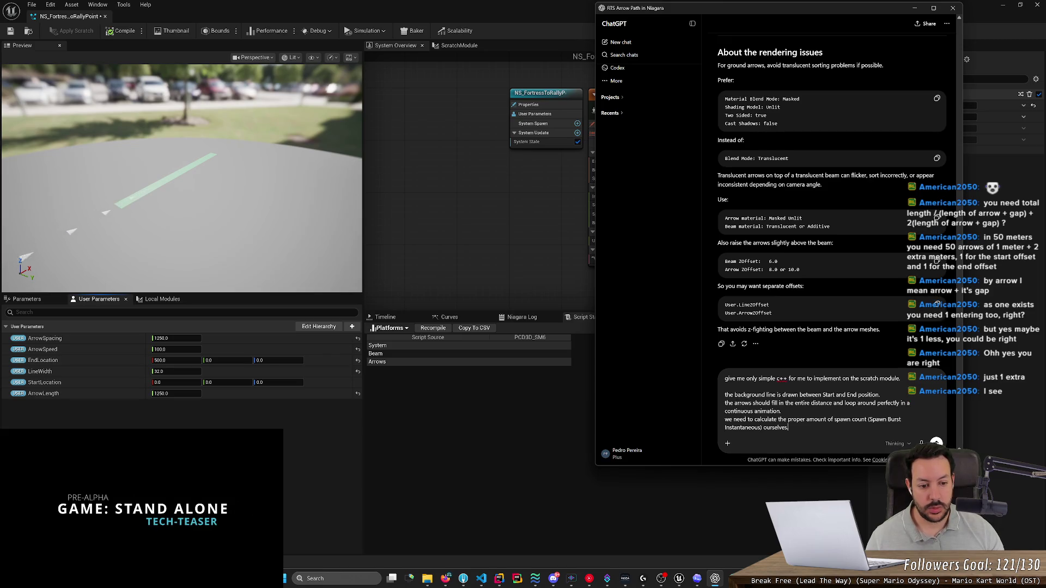
key("Return")
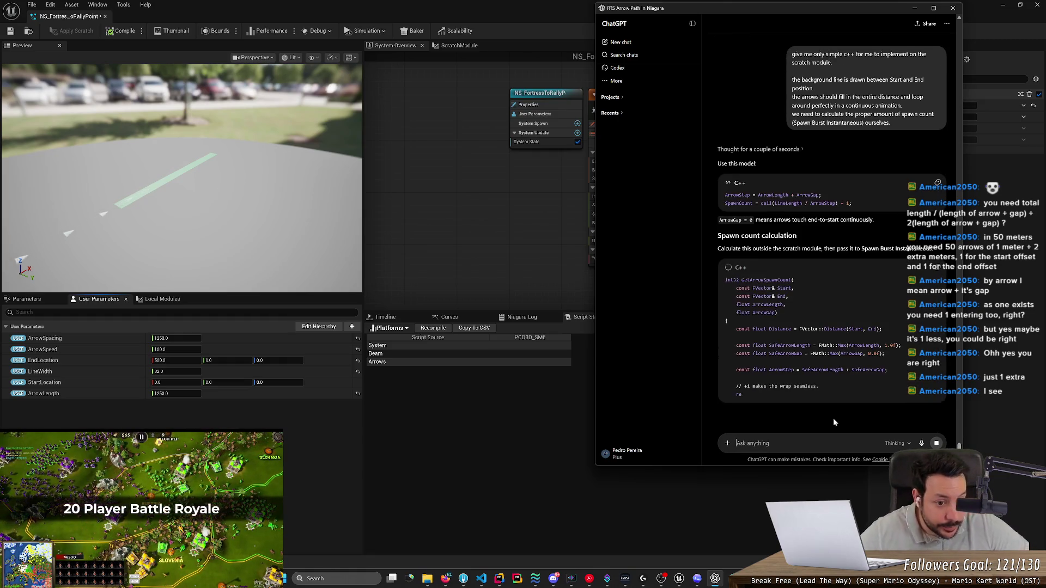
left_click(482, 127)
left_click(455, 45)
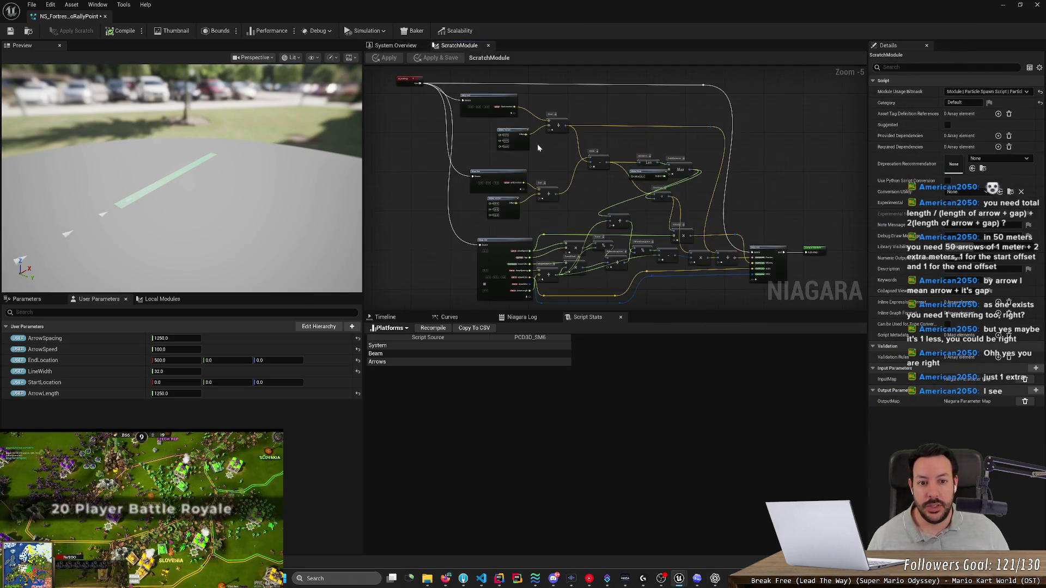
Step: Zoom the ScratchModule graph to look it over, then return to ChatGPT's reply
scroll(550, 156, "up", 1)
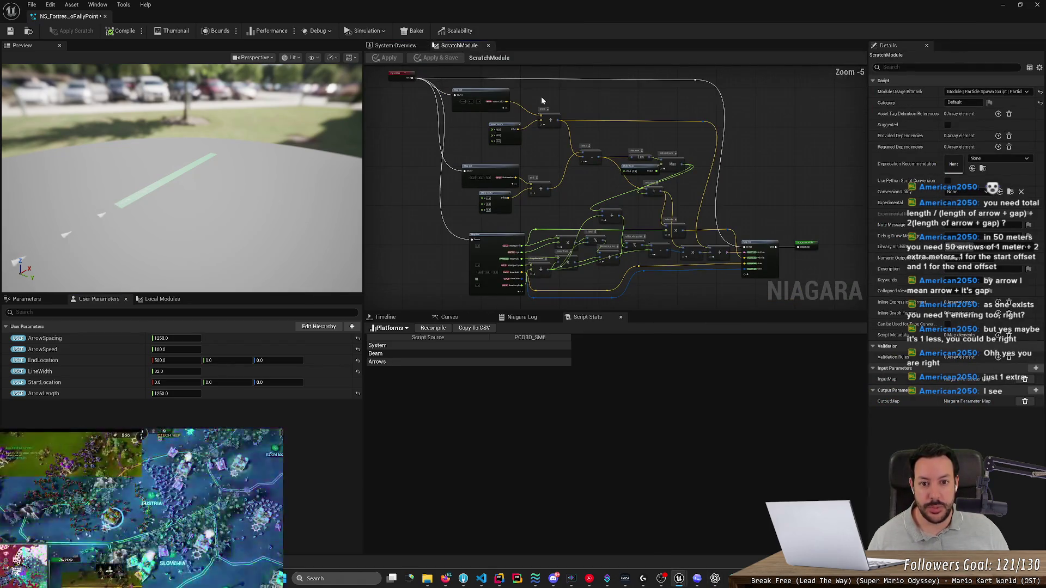
key("alt+Tab")
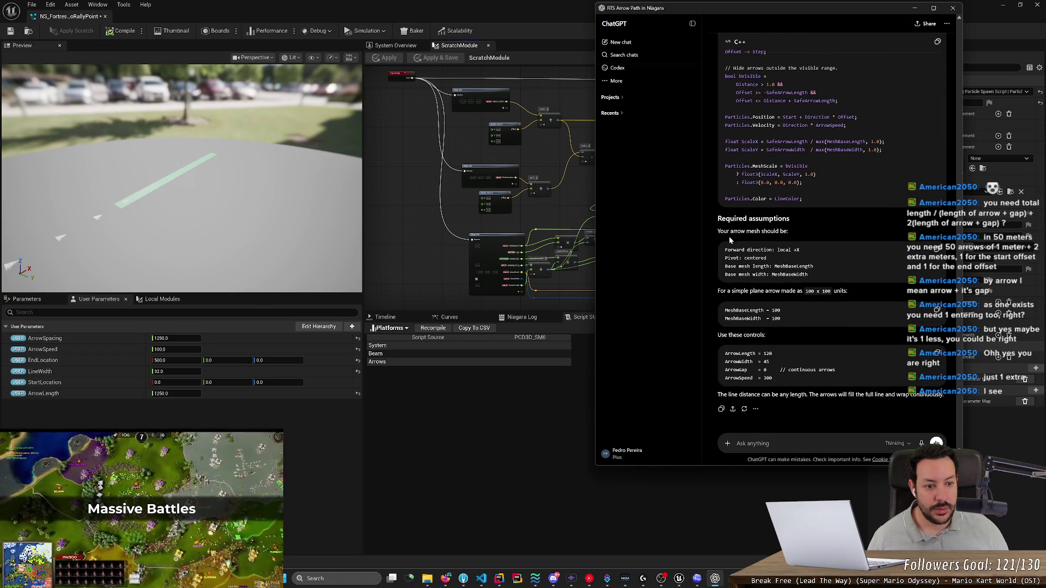
scroll(735, 240, "up", 5)
scroll(832, 239, "up", 6)
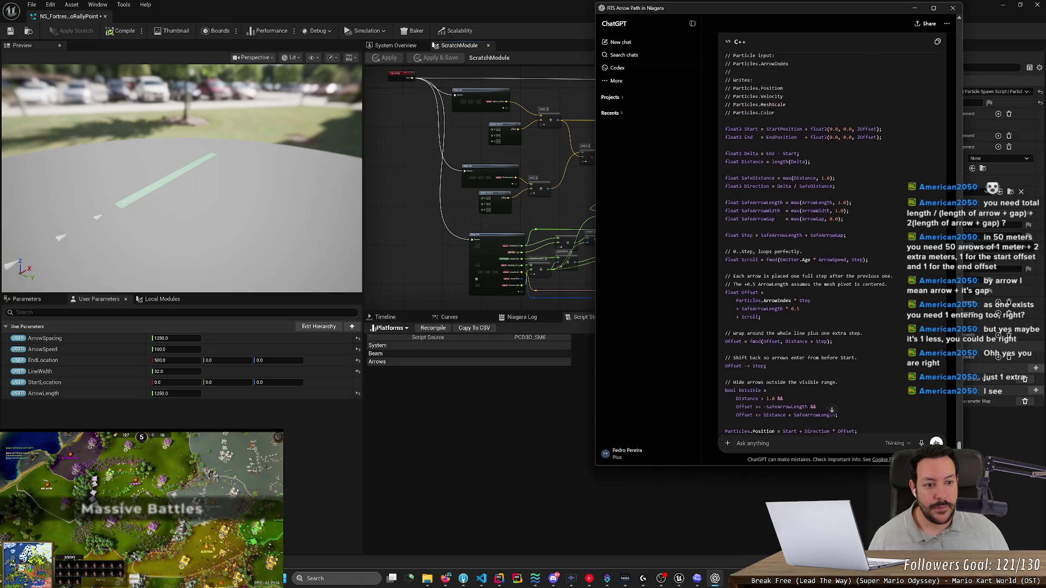
scroll(749, 97, "up", 5)
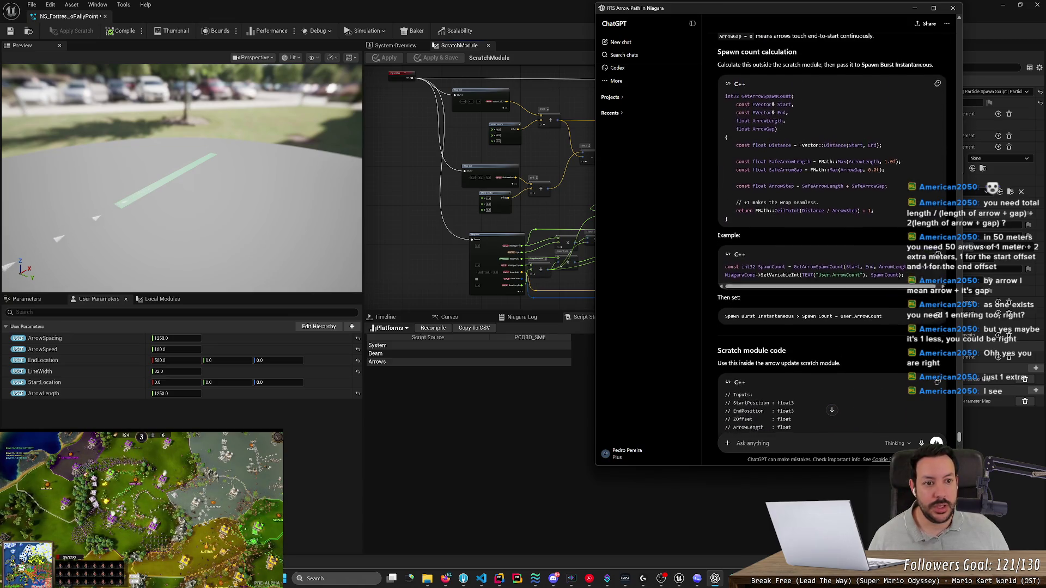
scroll(747, 113, "up", 2)
scroll(746, 113, "down", 4)
scroll(936, 258, "down", 10)
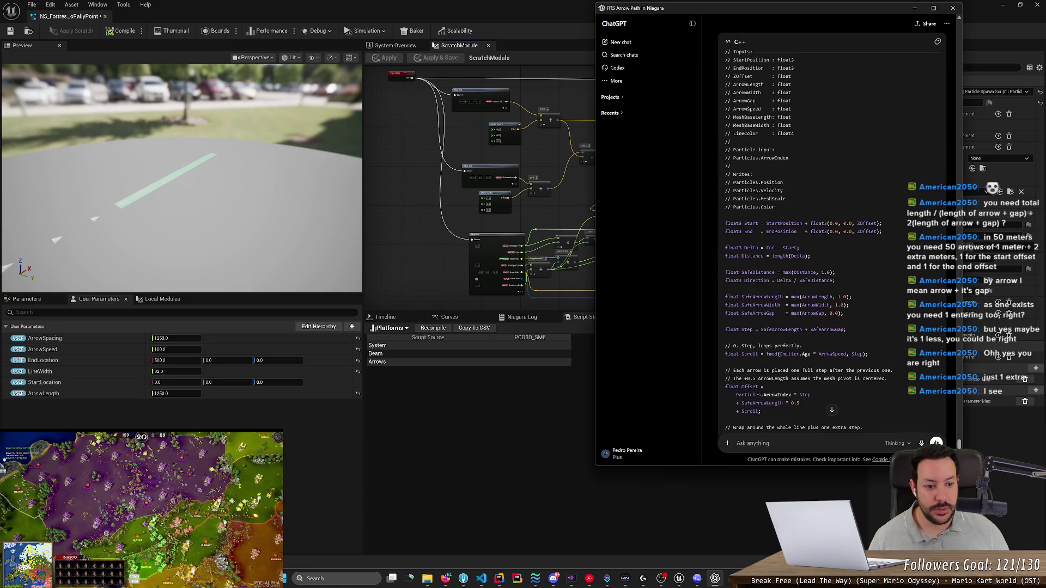
scroll(831, 243, "down", 2)
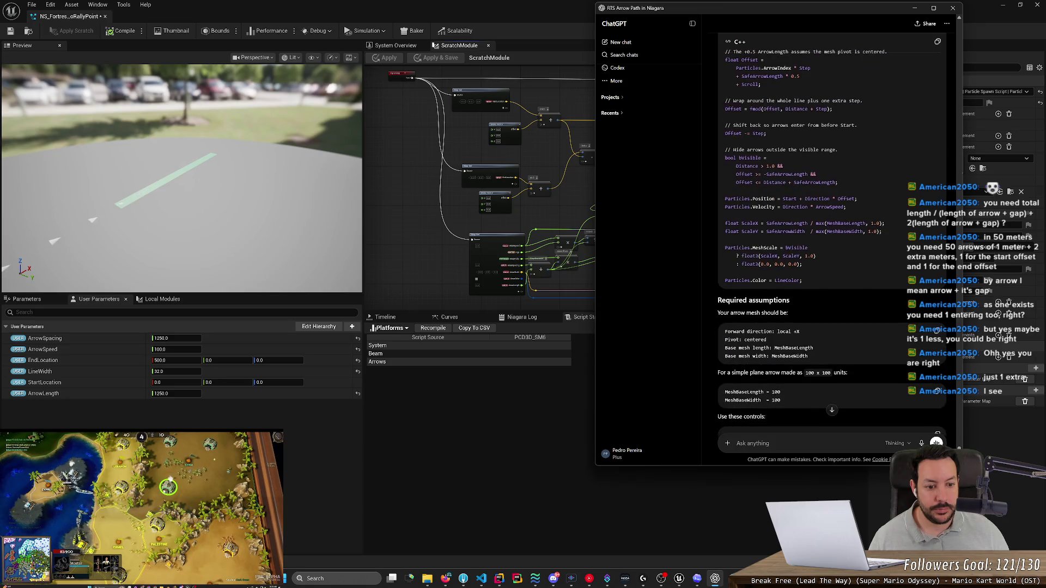
scroll(752, 211, "down", 2)
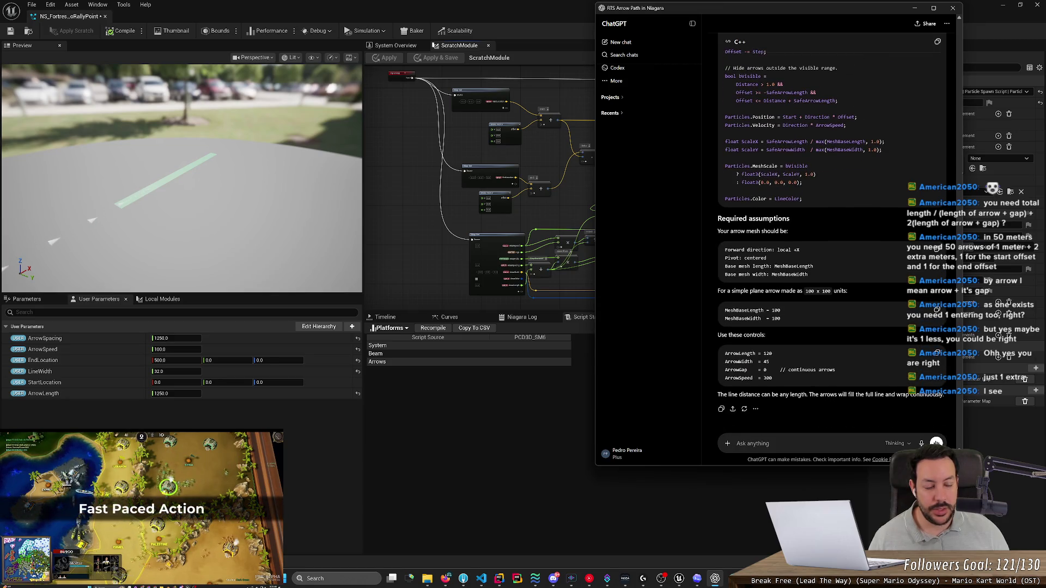
mouse_move(714, 216)
left_mouse_down()
mouse_move(790, 233)
mouse_move(807, 274)
mouse_move(725, 250)
left_mouse_up()
left_click(808, 274)
mouse_move(772, 378)
left_mouse_down()
mouse_move(725, 309)
mouse_move(725, 55)
mouse_move(718, 336)
left_mouse_up()
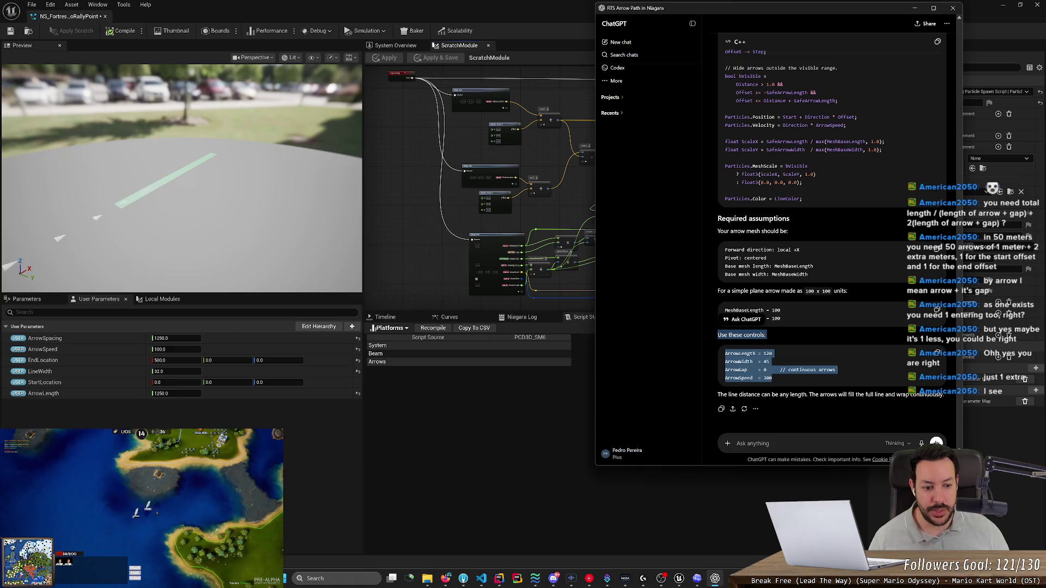
left_click(738, 294)
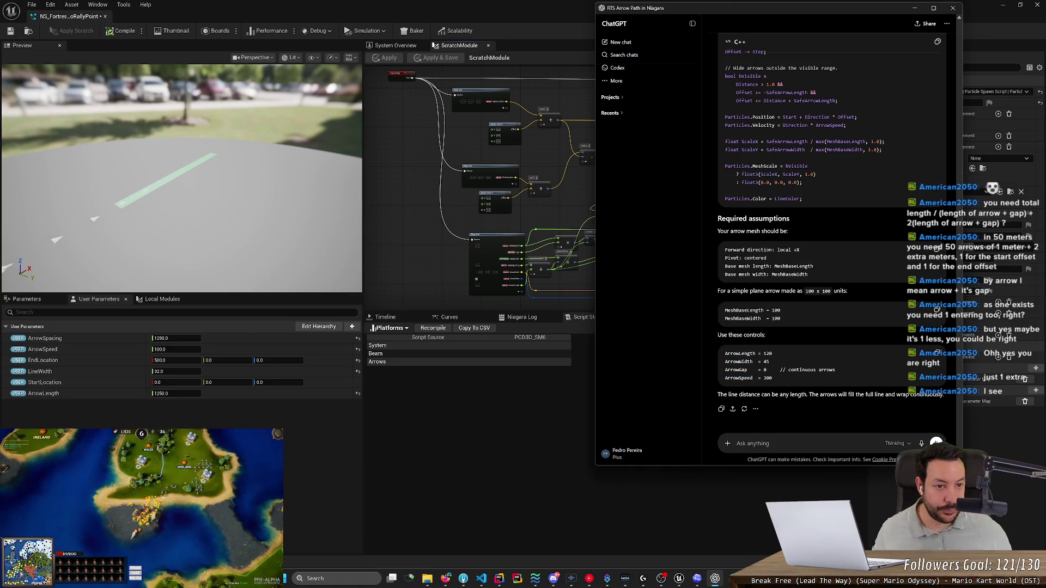
mouse_move(802, 199)
left_mouse_down()
mouse_move(763, 52)
mouse_move(752, 52)
mouse_move(765, 202)
left_mouse_up()
left_click_drag(765, 430, 762, 210)
left_click(762, 209)
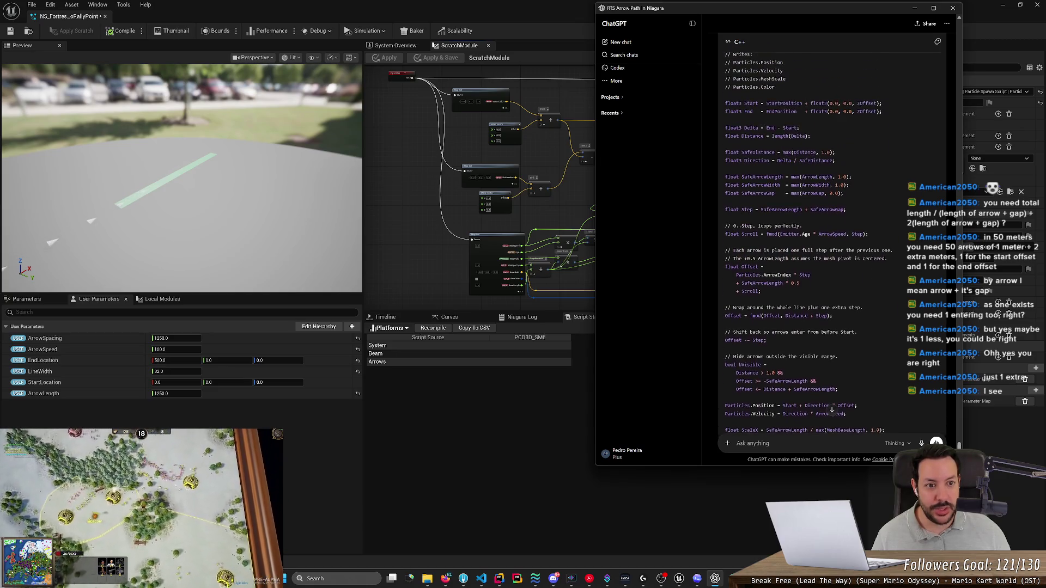
scroll(833, 208, "up", 1)
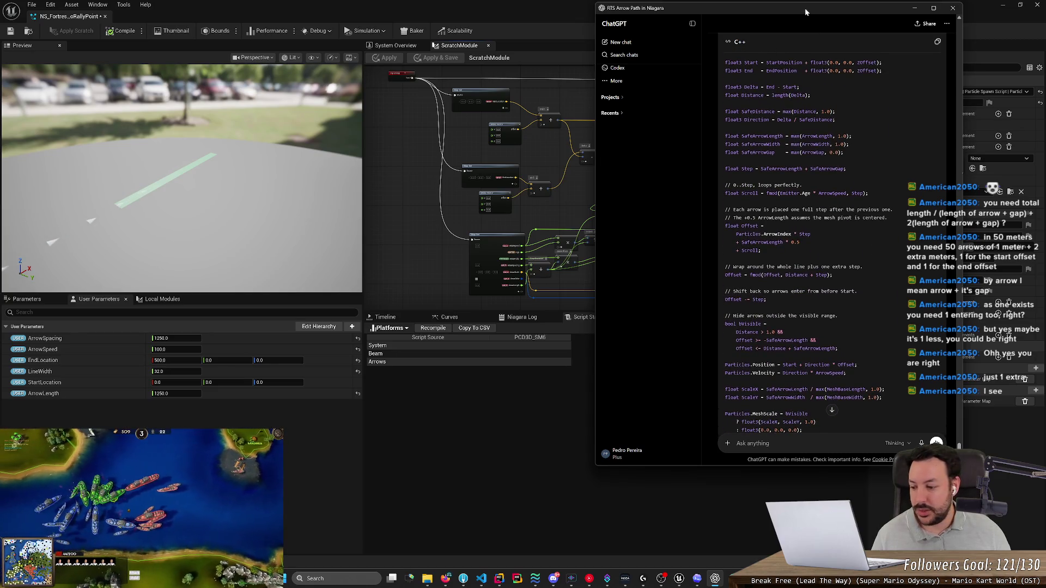
mouse_move(805, 7)
left_mouse_down()
mouse_move(313, 11)
mouse_move(247, 34)
mouse_move(182, 36)
left_mouse_up()
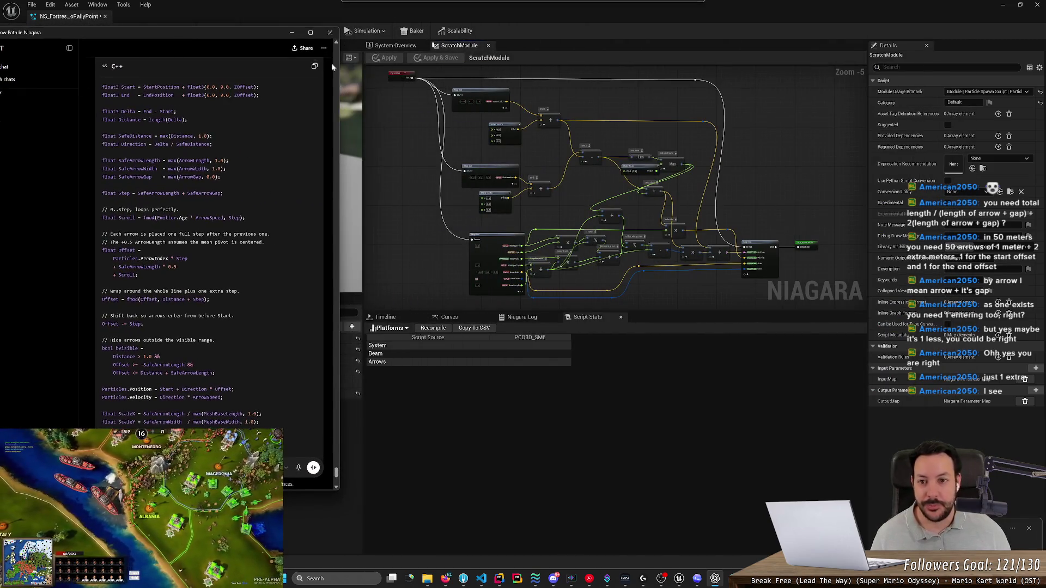
Step: Set the Make Float node's value to 1 near the distance nodes
scroll(439, 82, "up", 4)
scroll(497, 162, "down", 2)
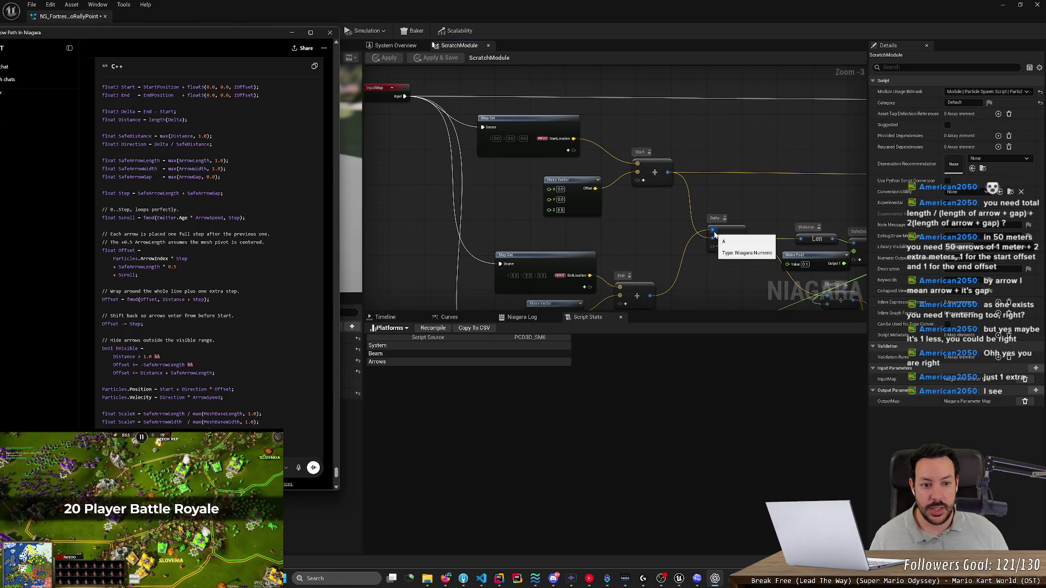
left_click_drag(738, 270, 643, 251)
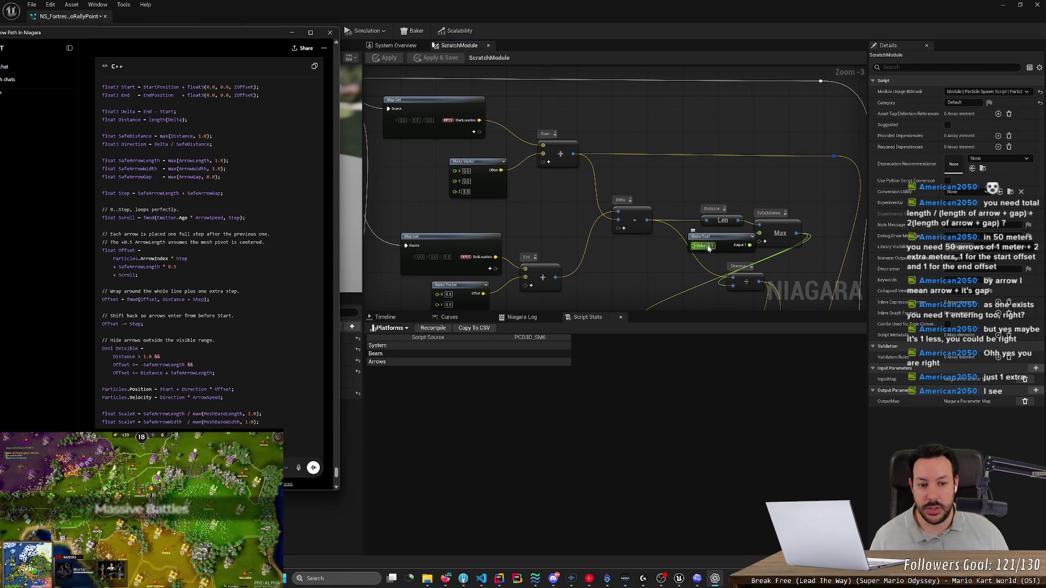
left_click(703, 245)
type("1")
key("Return")
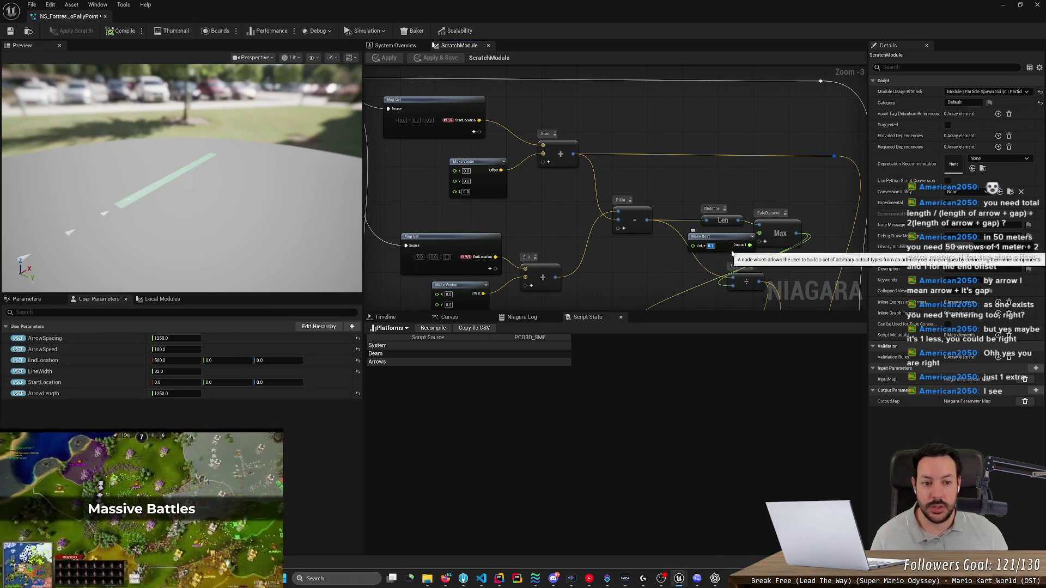
Step: Compare the code lines from Start to SafeArrowGap with the graph, panning to lower nodes
key("alt+Tab")
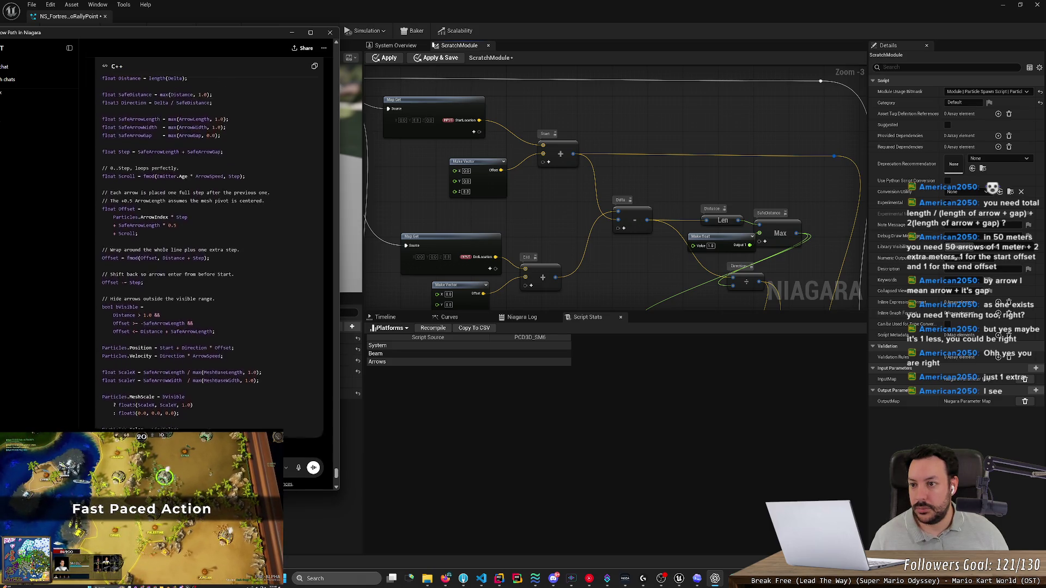
left_click_drag(223, 177, 102, 79)
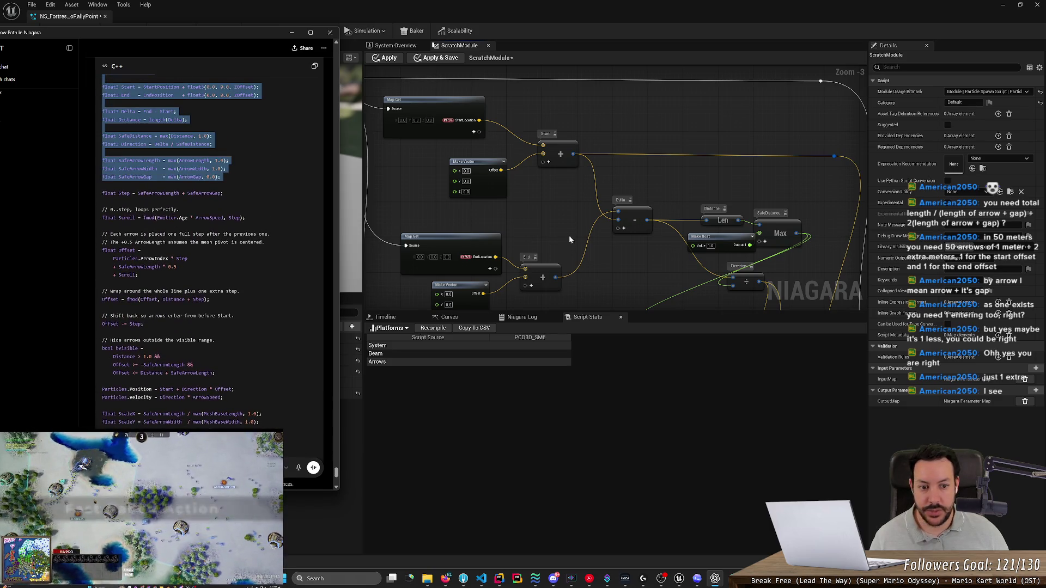
left_click(629, 254)
left_click_drag(629, 254, 626, 180)
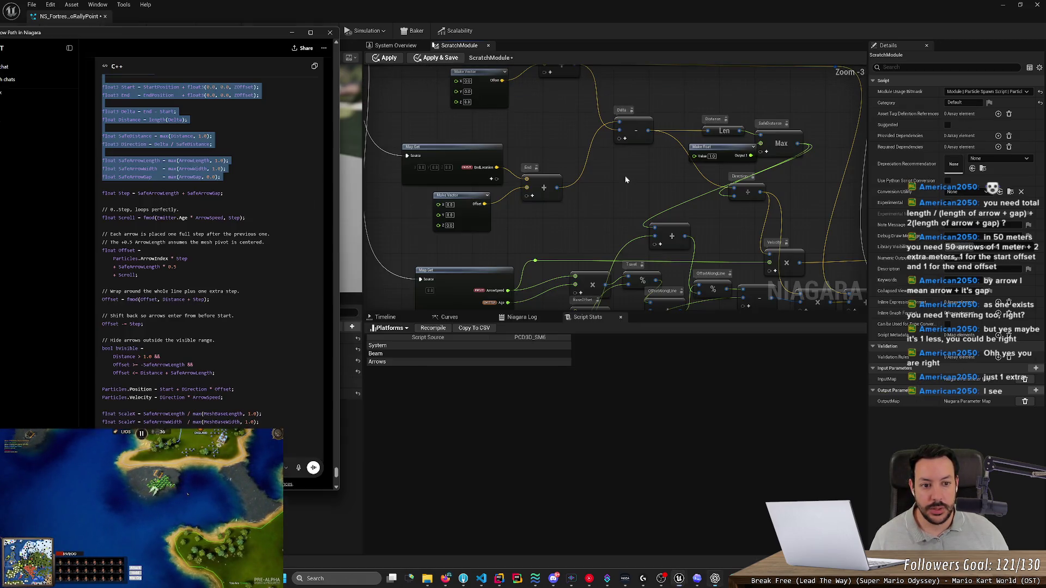
key("alt+Tab")
left_click(227, 184)
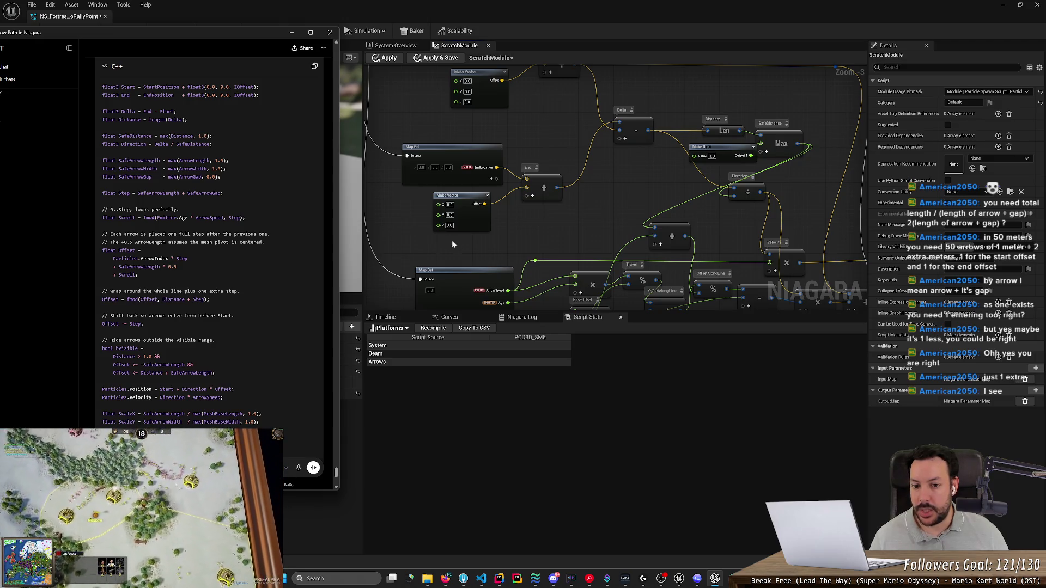
left_click(479, 255)
scroll(478, 255, "up", 3)
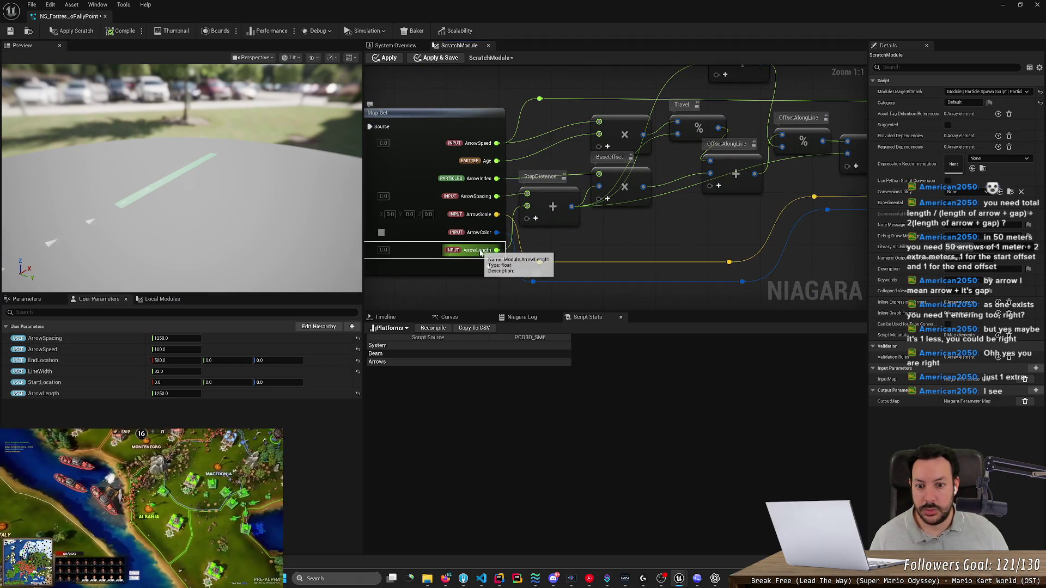
Step: Wire ArrowLength into the Add node and rename the StepDistance node to Step
left_click_drag(489, 252, 526, 194)
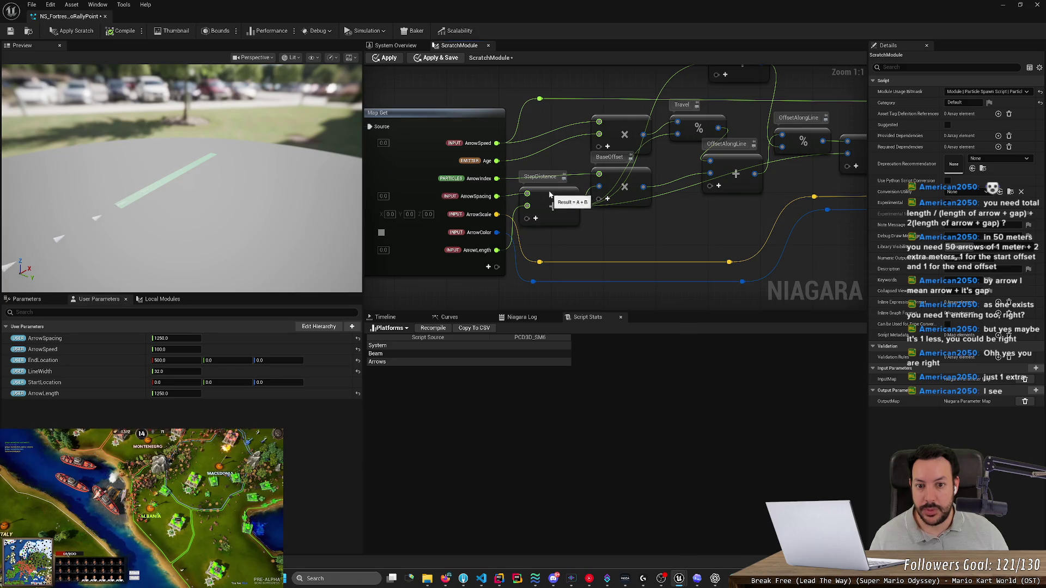
key("alt+Tab")
left_click(546, 182)
double_click(540, 176)
left_click_drag(541, 176, 590, 180)
key("BackSpace")
key("Return")
Step: Check the ChatGPT code and nudge the Add node below Step
key("alt+Tab")
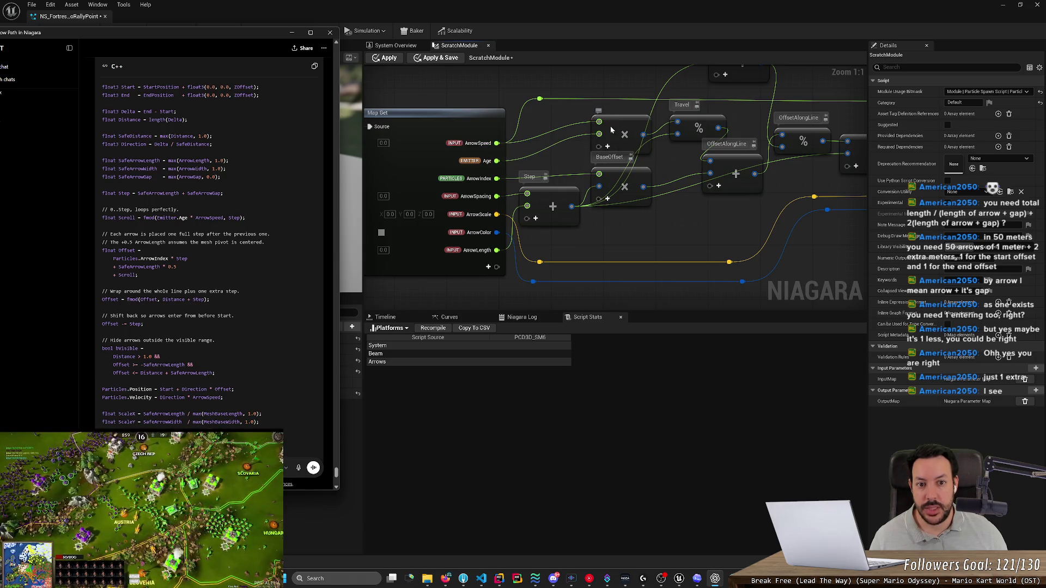
left_click(684, 129)
key("alt+Tab")
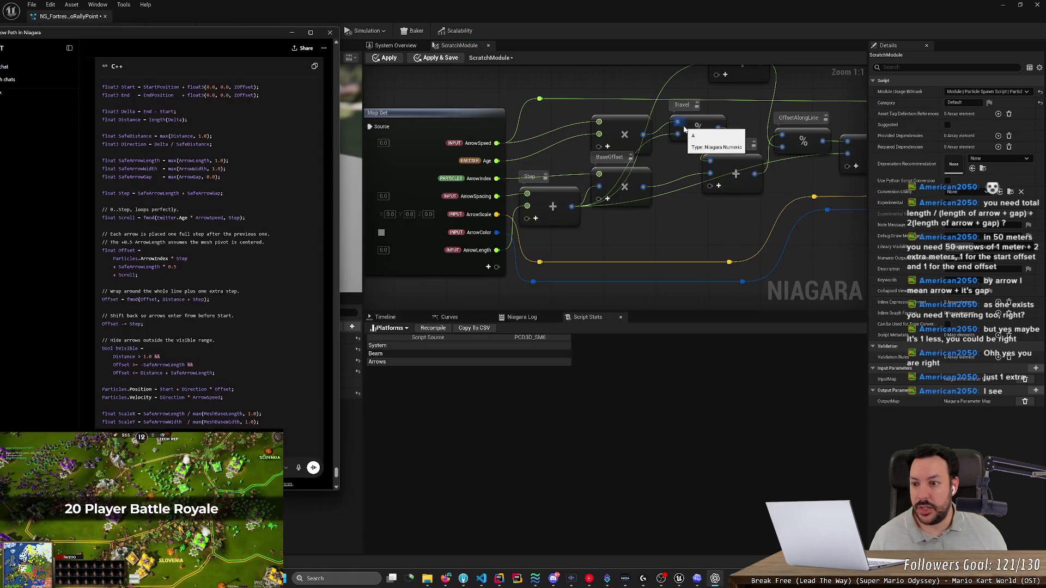
key("alt+Tab")
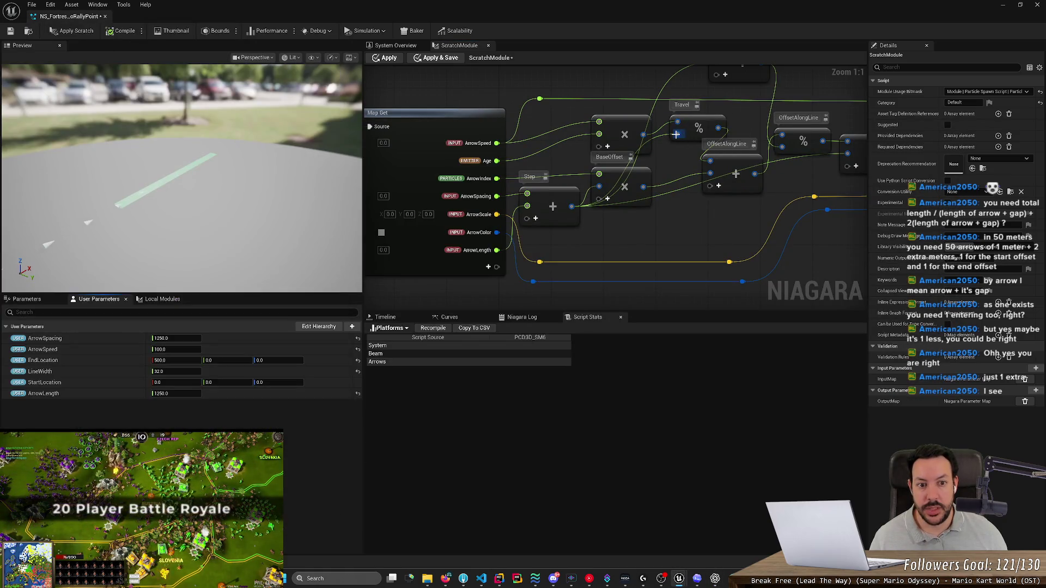
mouse_move(558, 220)
left_mouse_down()
mouse_move(558, 240)
mouse_move(554, 208)
mouse_move(558, 221)
left_mouse_up()
key("alt+Tab")
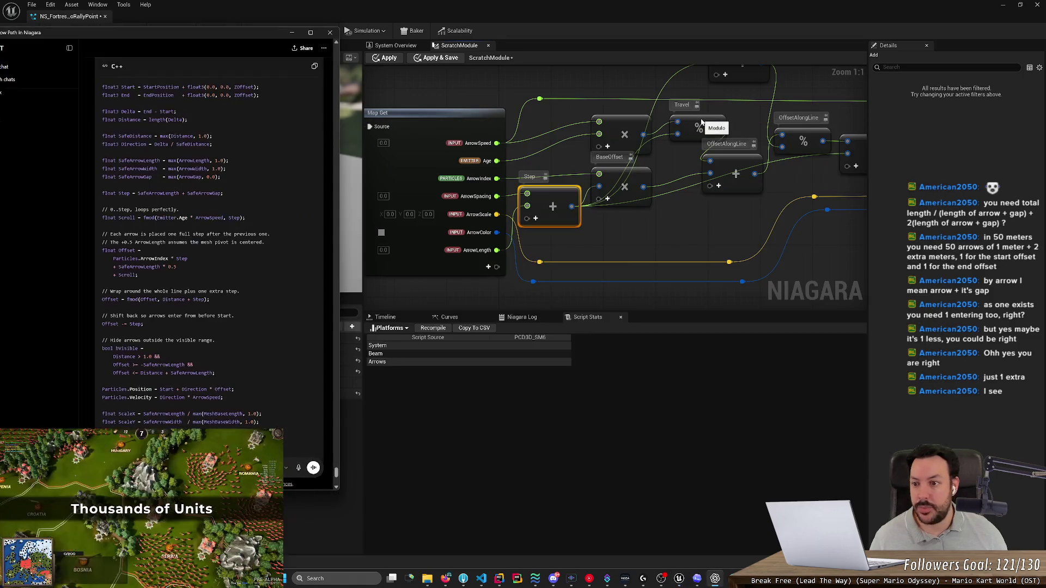
key("alt+Tab")
Step: Rename Travel to Scroll, then mark the code lines on step offset and centered pivot
double_click(681, 105)
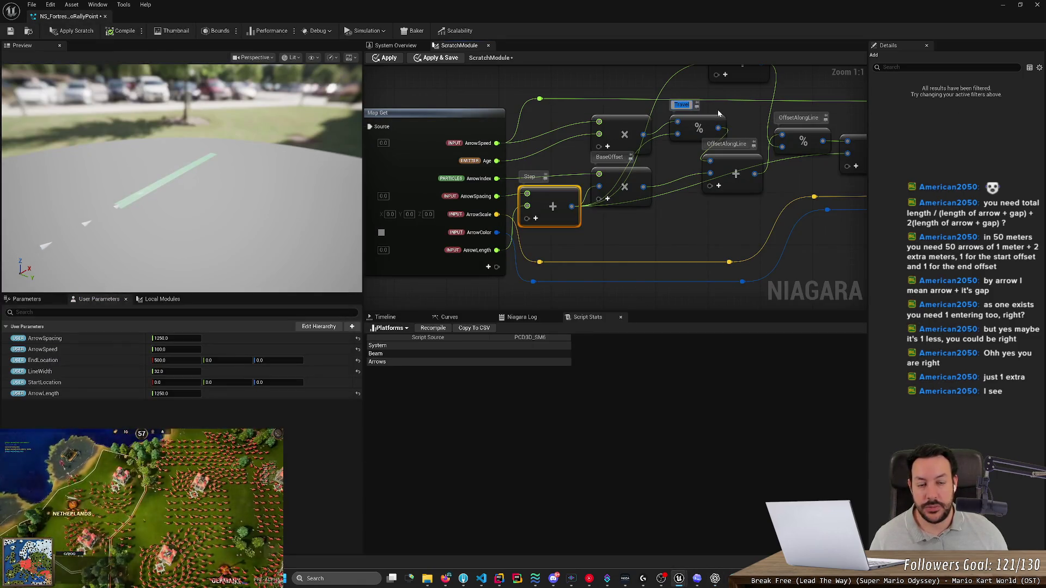
type("Scroll")
key("Return")
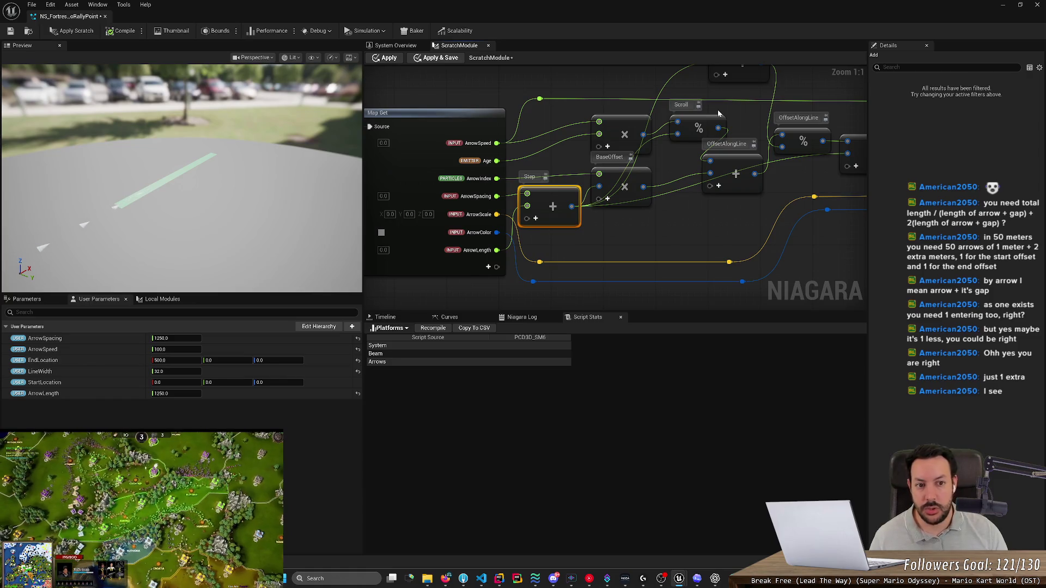
key("alt+Tab")
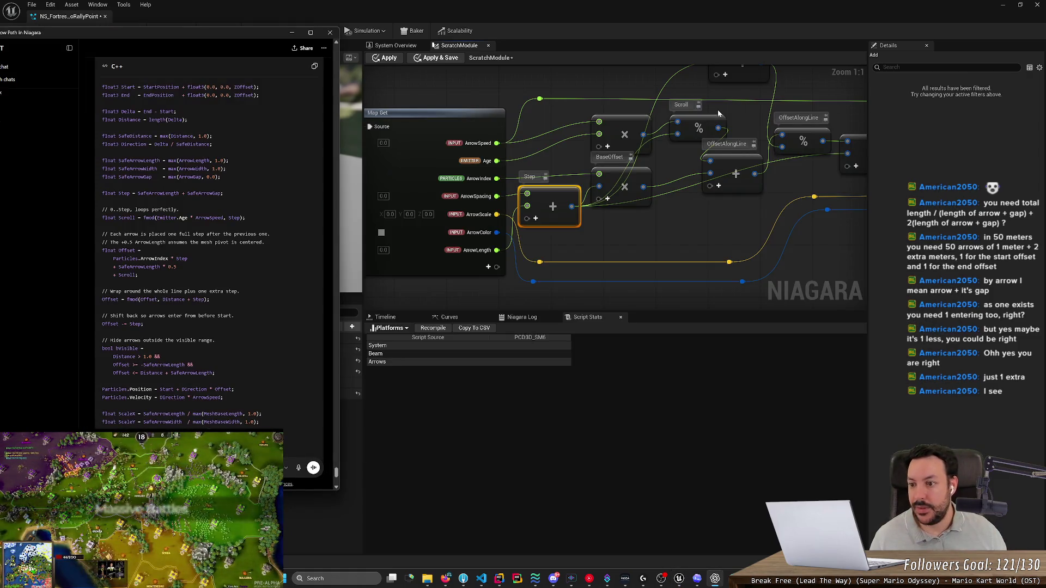
left_click_drag(119, 234, 270, 234)
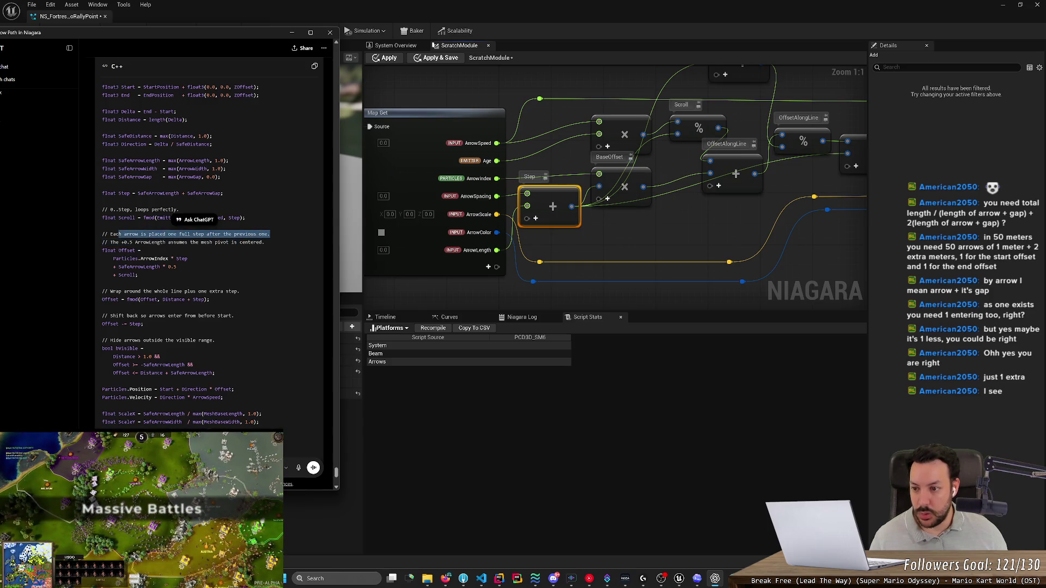
mouse_move(265, 242)
left_mouse_down()
mouse_move(120, 242)
mouse_move(224, 242)
mouse_move(182, 242)
left_mouse_up()
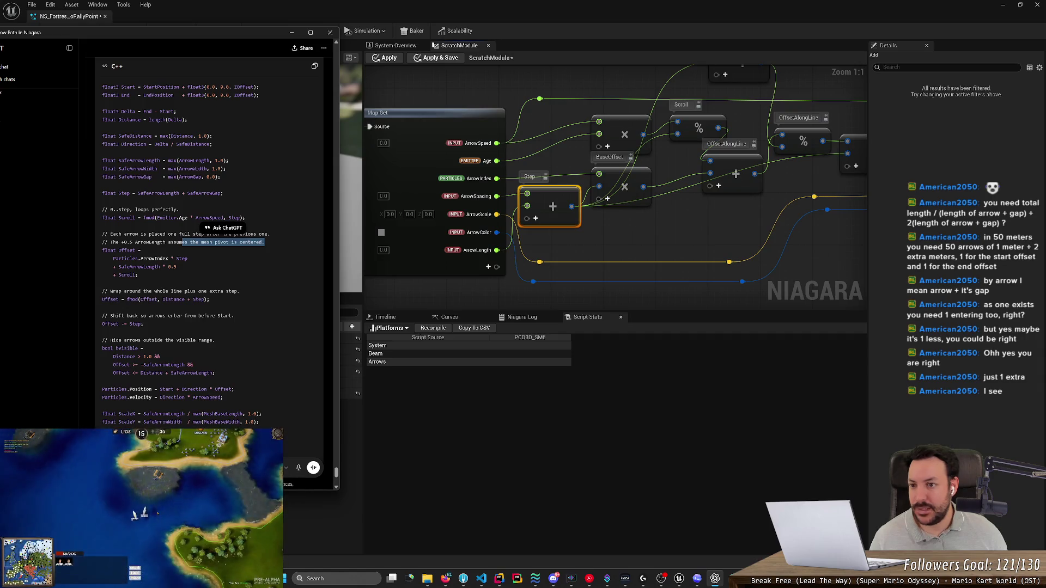
scroll(213, 246, "up", 3)
scroll(213, 245, "down", 3)
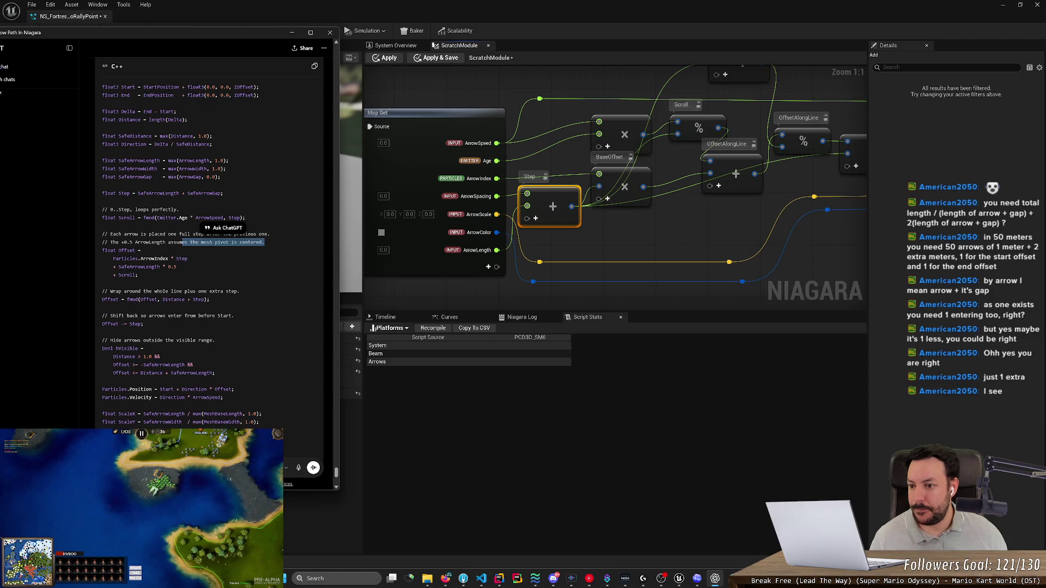
Step: Edit the OffsetAlongLine label above the Add node so it reads Offset
left_click(223, 242)
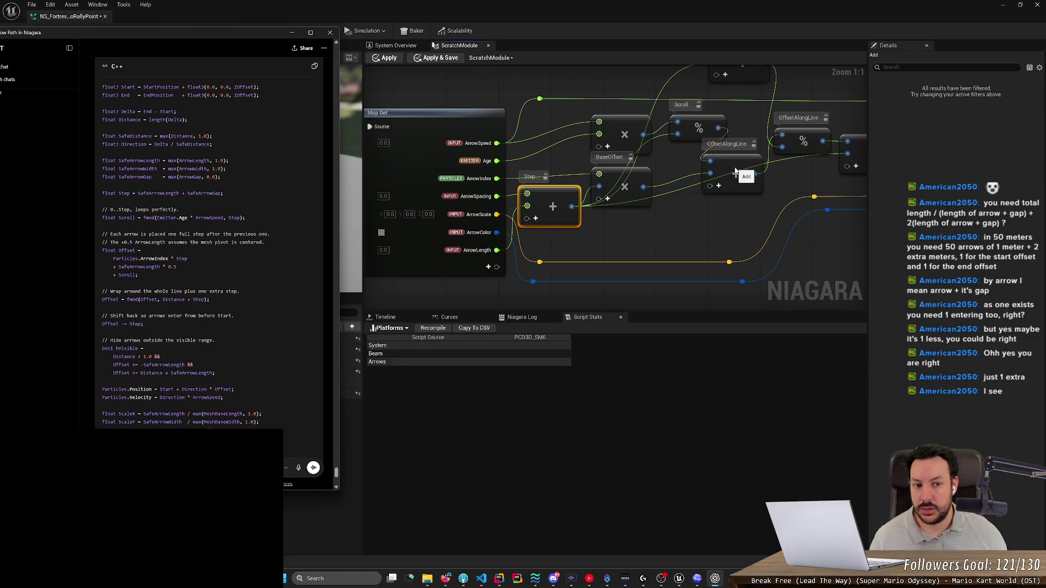
double_click(727, 144)
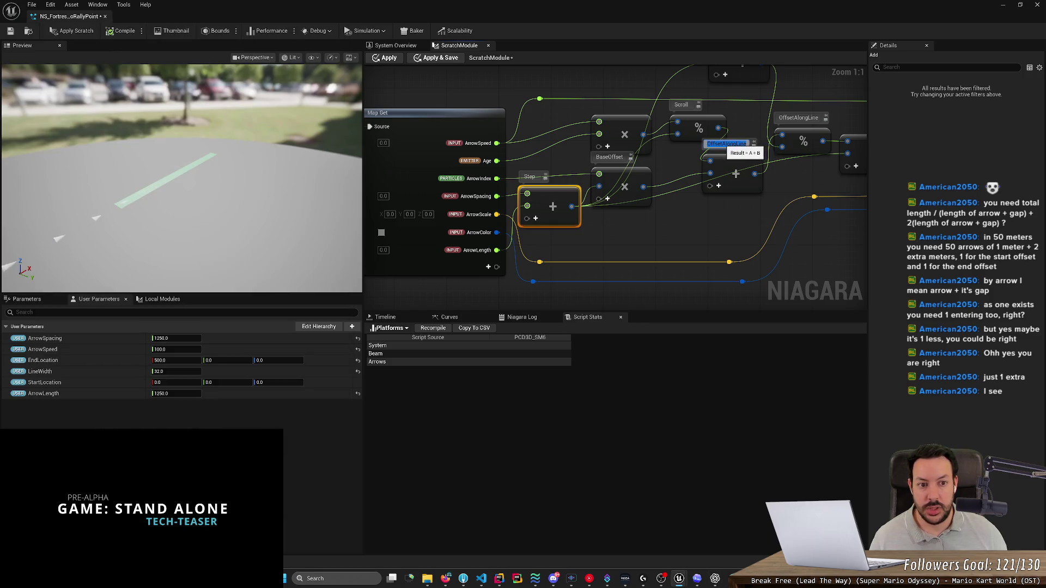
key("Return")
key("BackSpace")
key("BackSpace")
key("BackSpace")
key("Return")
key("alt+Tab")
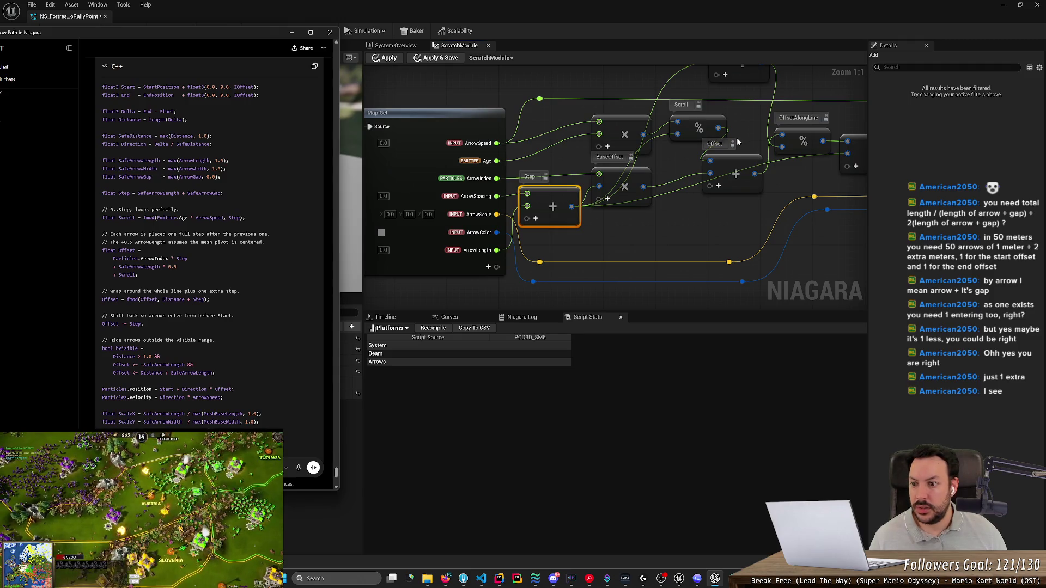
Step: Pan the graph and compare it with the Distance visibility check in the code
left_click_drag(788, 174, 610, 282)
scroll(625, 220, "down", 1)
key("alt+Tab")
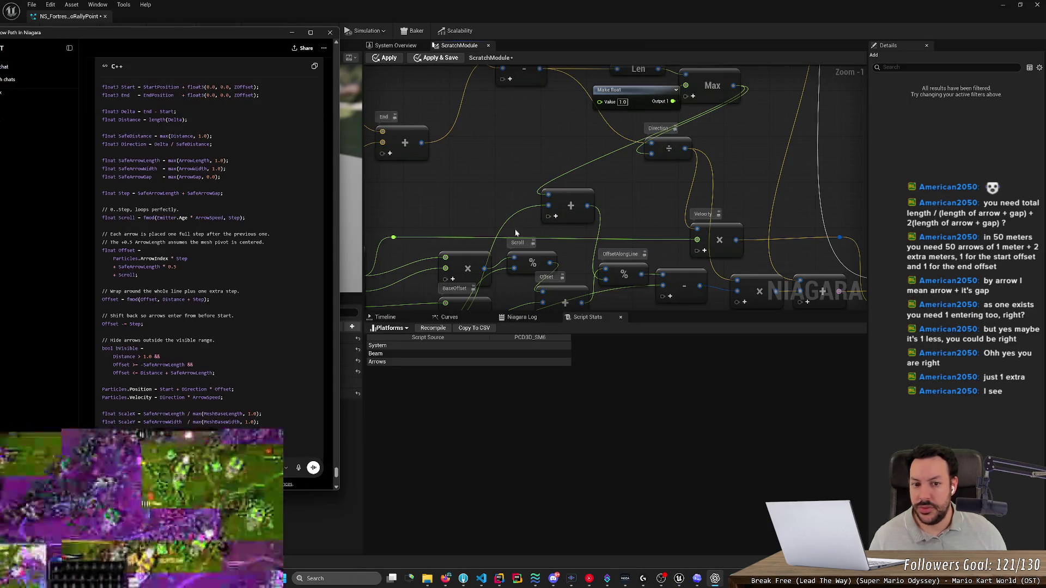
mouse_move(619, 207)
left_mouse_down()
mouse_move(611, 265)
mouse_move(611, 232)
left_mouse_up()
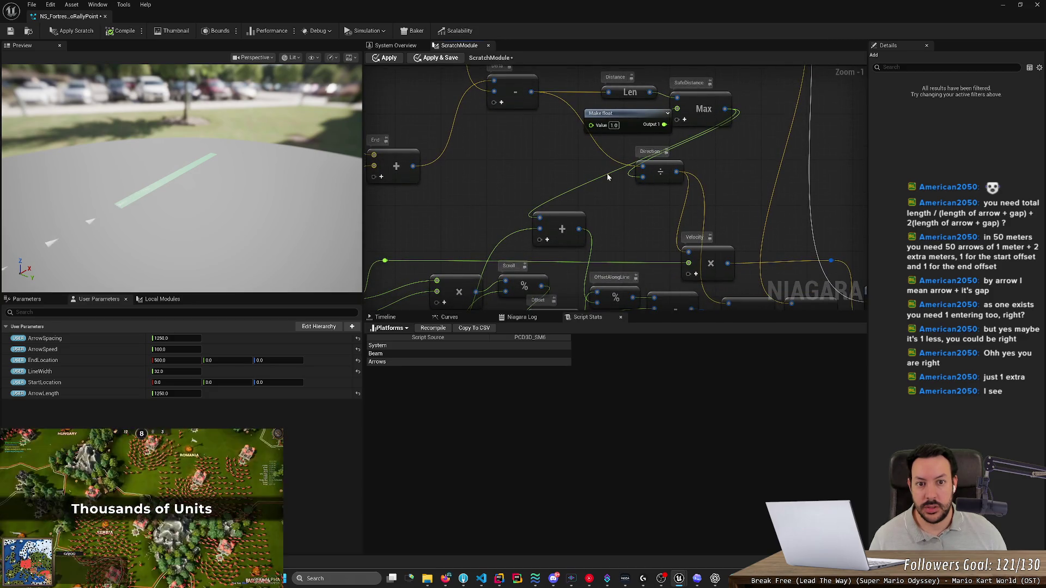
key("alt+Tab")
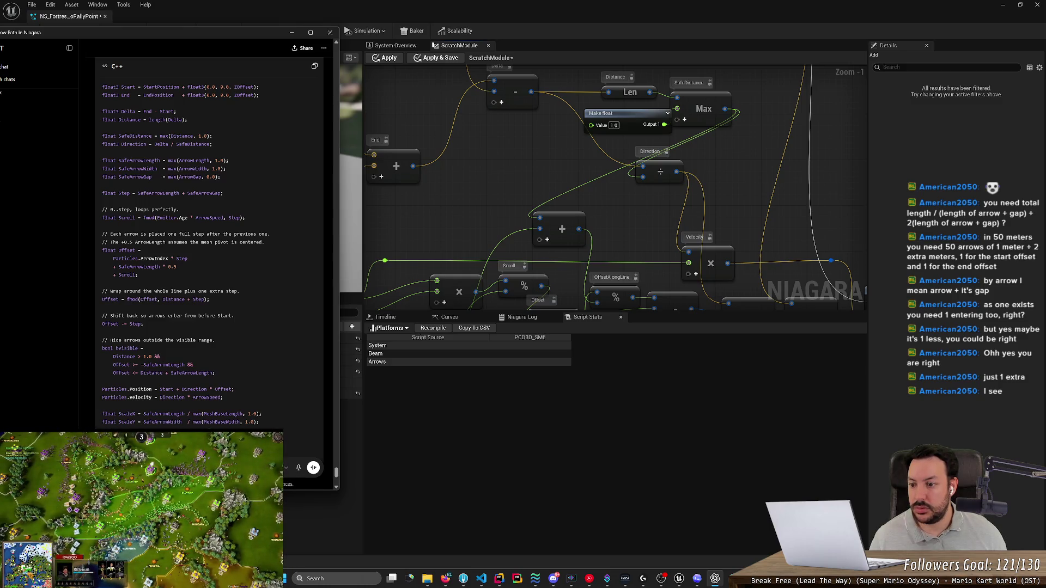
double_click(153, 373)
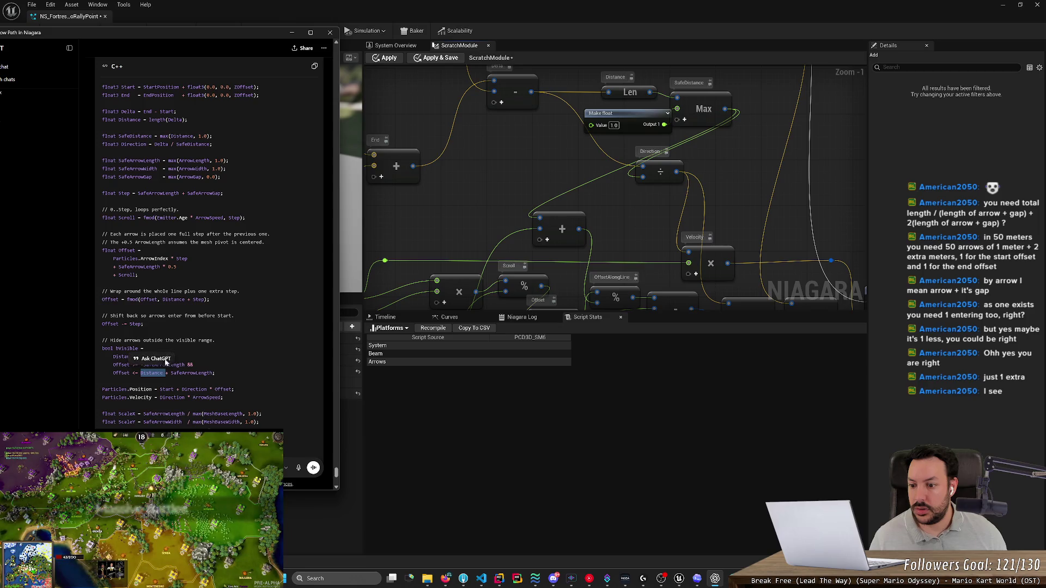
scroll(186, 228, "up", 3)
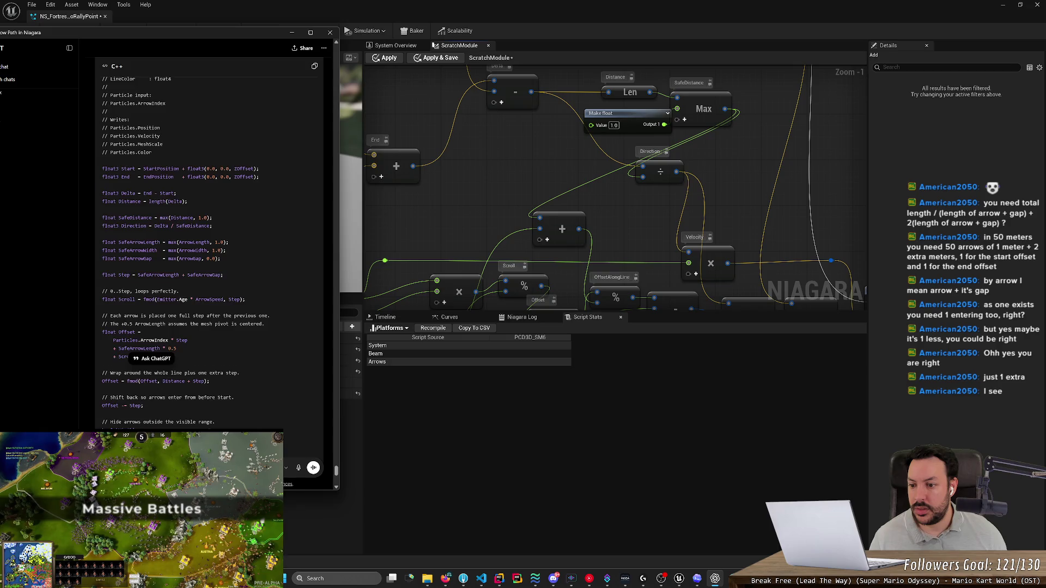
scroll(213, 272, "down", 2)
mouse_move(535, 163)
left_mouse_down()
mouse_move(468, 148)
mouse_move(501, 178)
mouse_move(512, 140)
mouse_move(501, 148)
left_mouse_up()
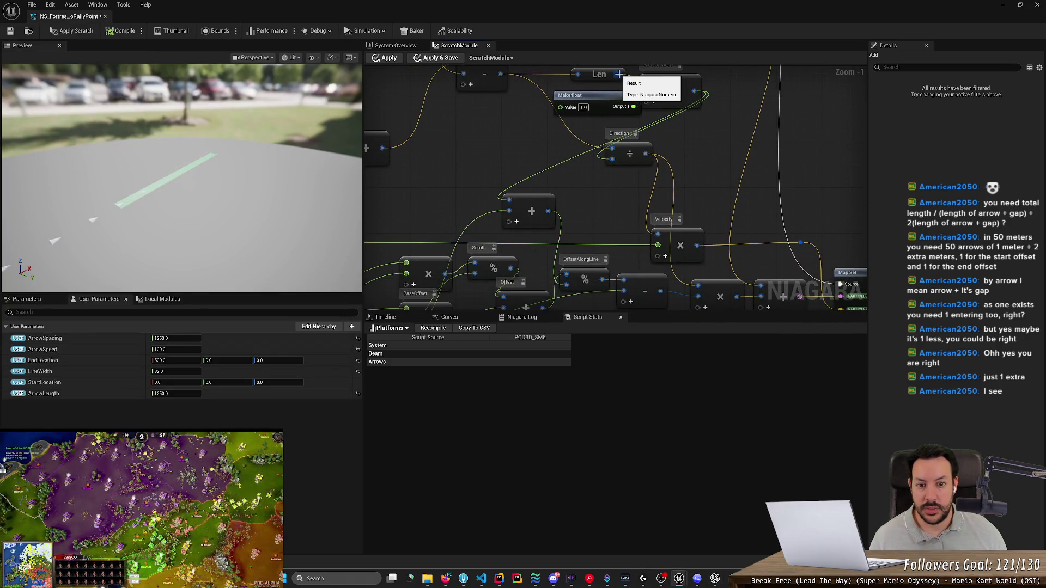
Step: Connect the Len result and shorten the Modulo node's OffsetAlongLine label to Offset
mouse_move(572, 197)
left_mouse_down()
mouse_move(591, 213)
mouse_move(687, 187)
mouse_move(708, 147)
mouse_move(654, 229)
left_mouse_up()
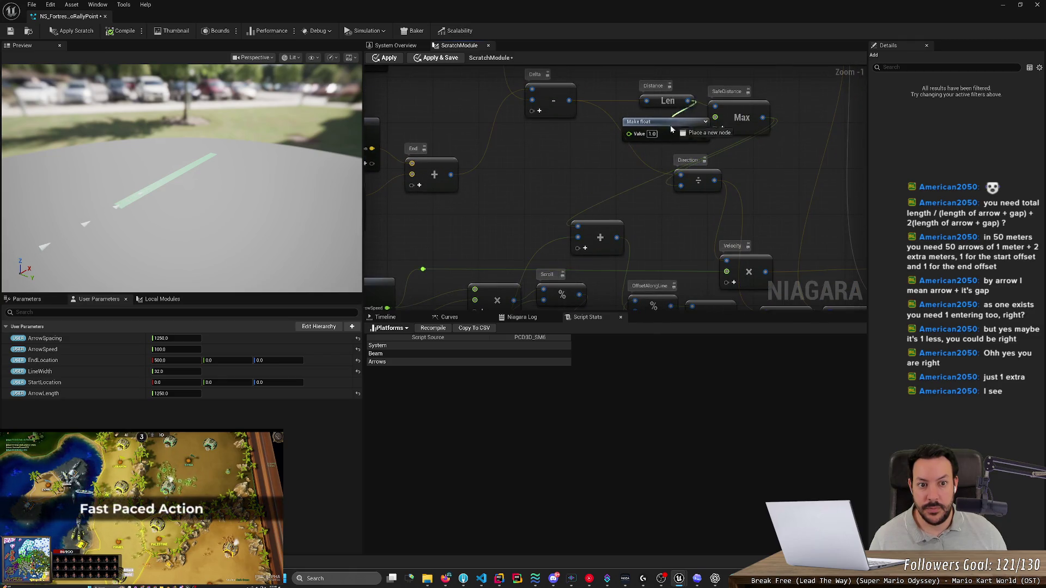
left_click_drag(675, 124, 584, 224)
left_click_drag(669, 271, 634, 157)
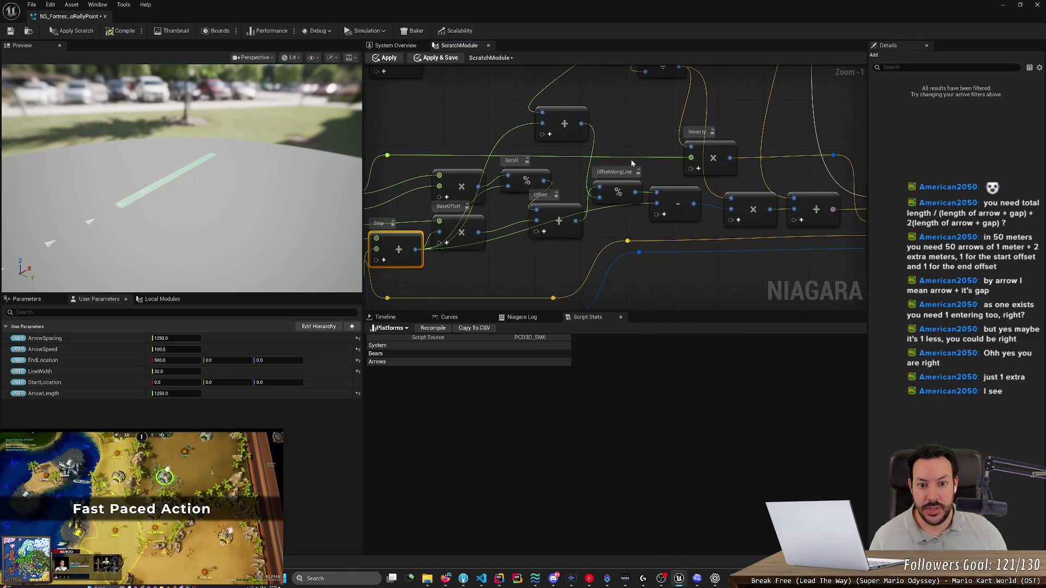
key("alt+Tab")
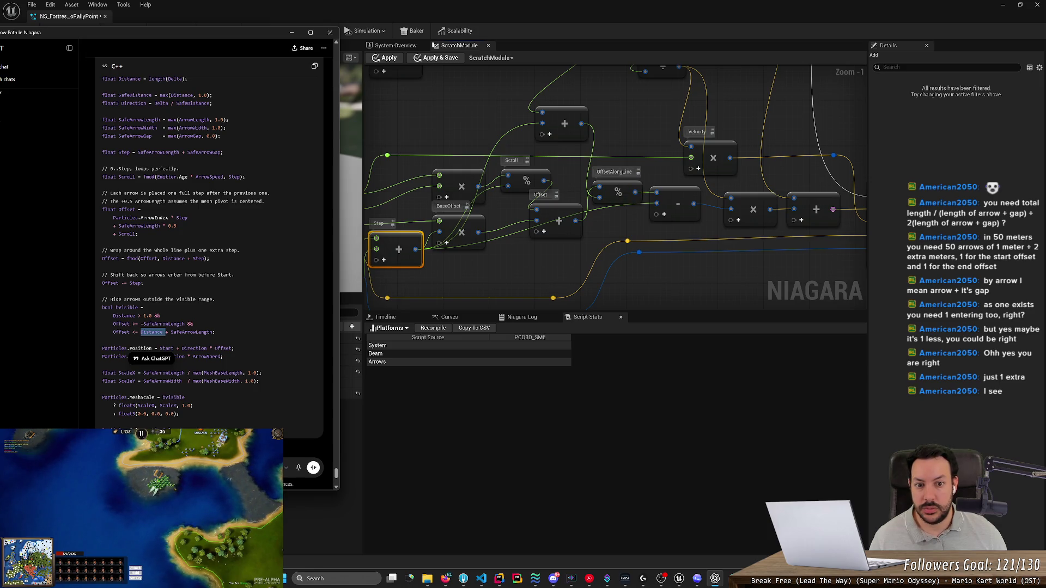
key("alt+Tab")
double_click(621, 172)
key("BackSpace")
key("Return")
Step: Check the Subtract and Map Set nodes against the code reference, then save NS_FortressToRallyPoint
key("alt+Tab")
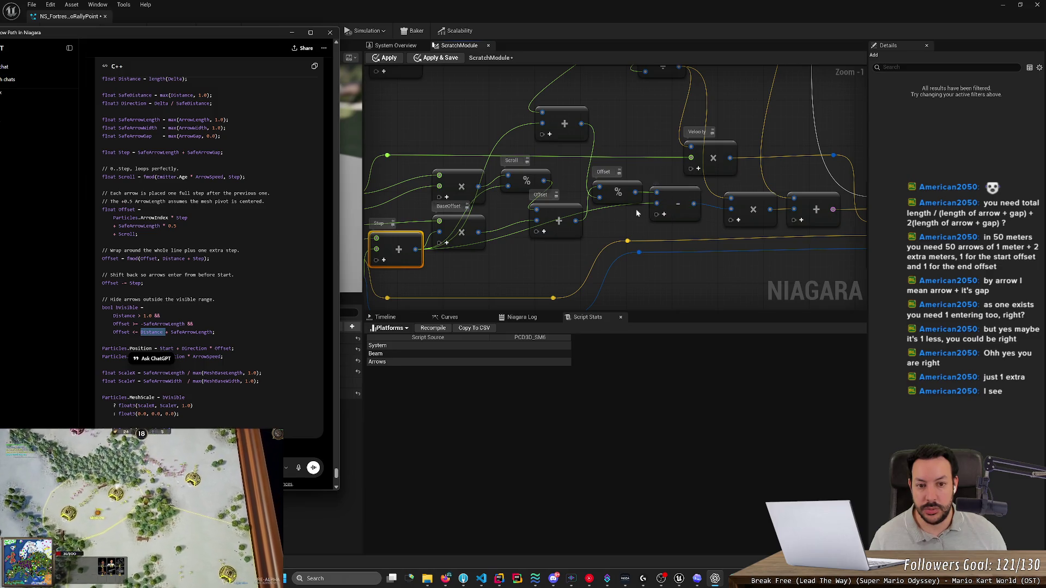
left_click(665, 198)
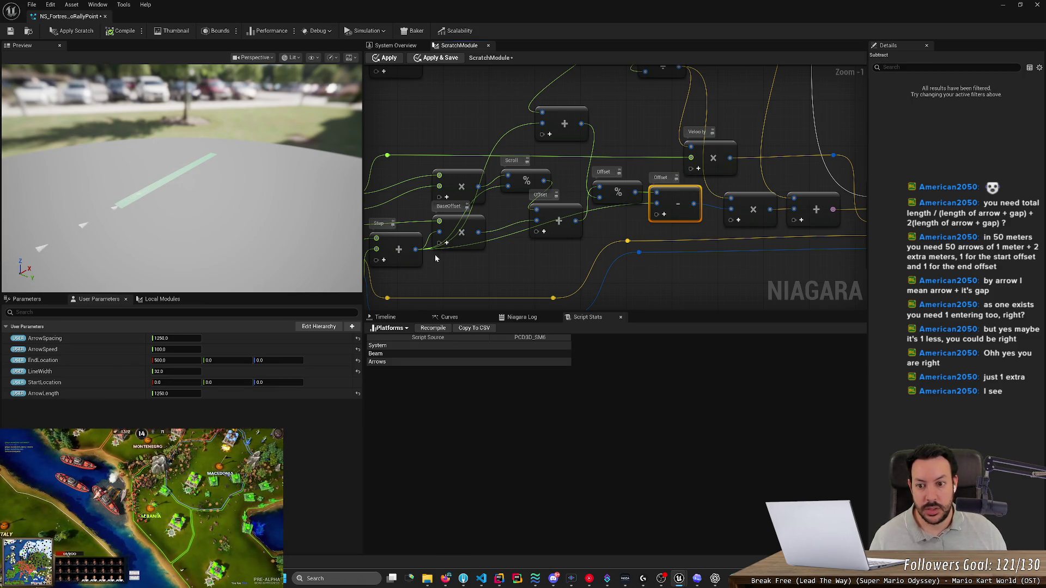
key("alt+Tab")
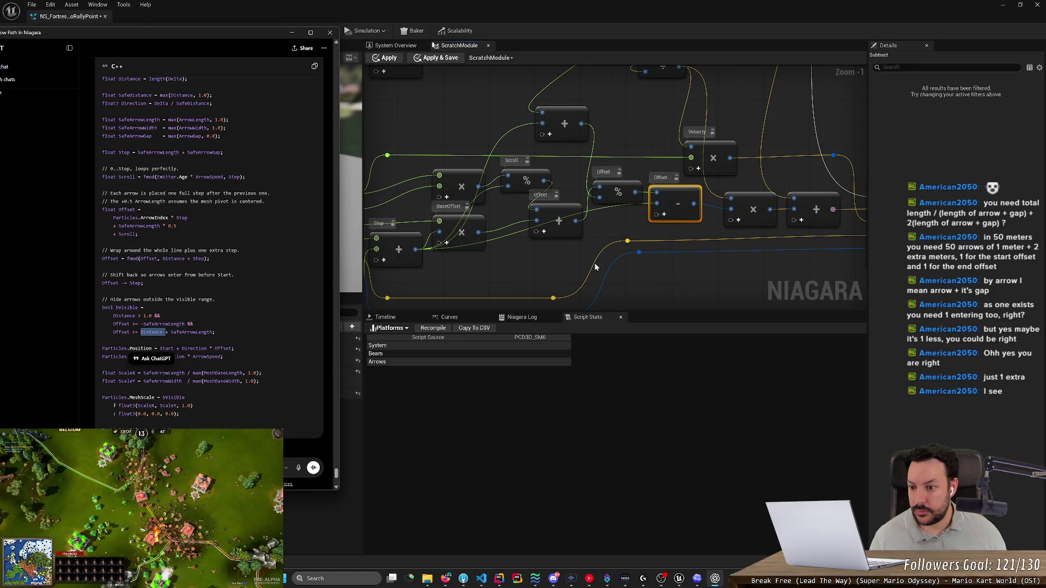
left_click(218, 338)
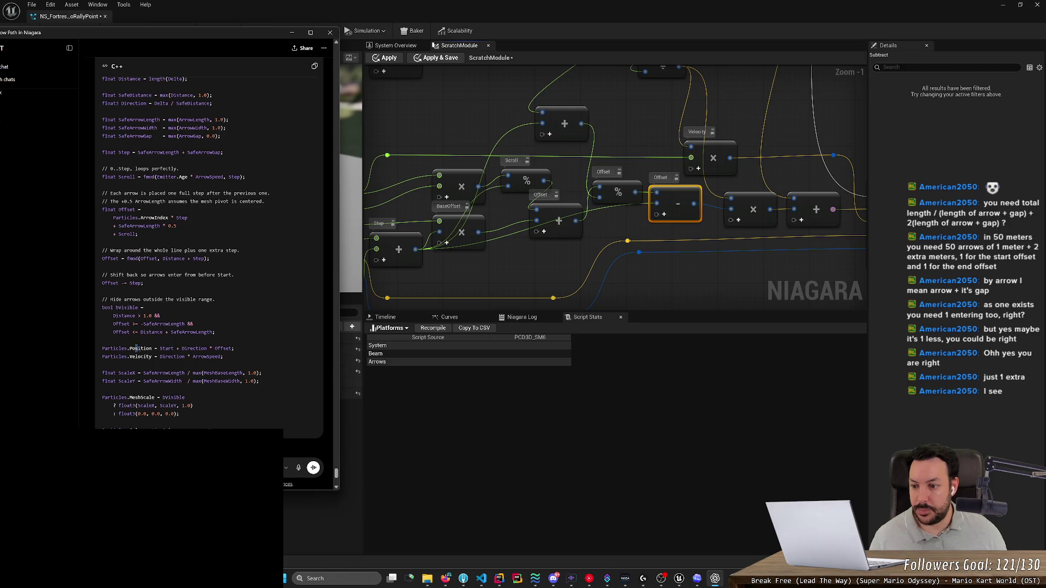
mouse_move(718, 286)
left_mouse_down()
mouse_move(644, 220)
mouse_move(645, 281)
left_mouse_up()
scroll(645, 280, "down", 8)
scroll(567, 182, "up", 5)
scroll(658, 167, "up", 2)
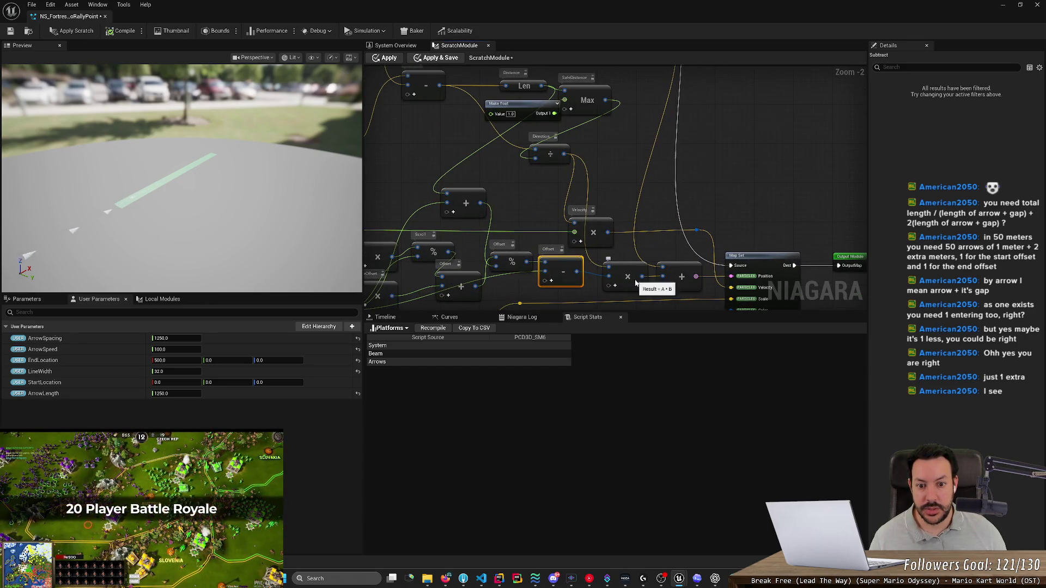
key("alt+Tab")
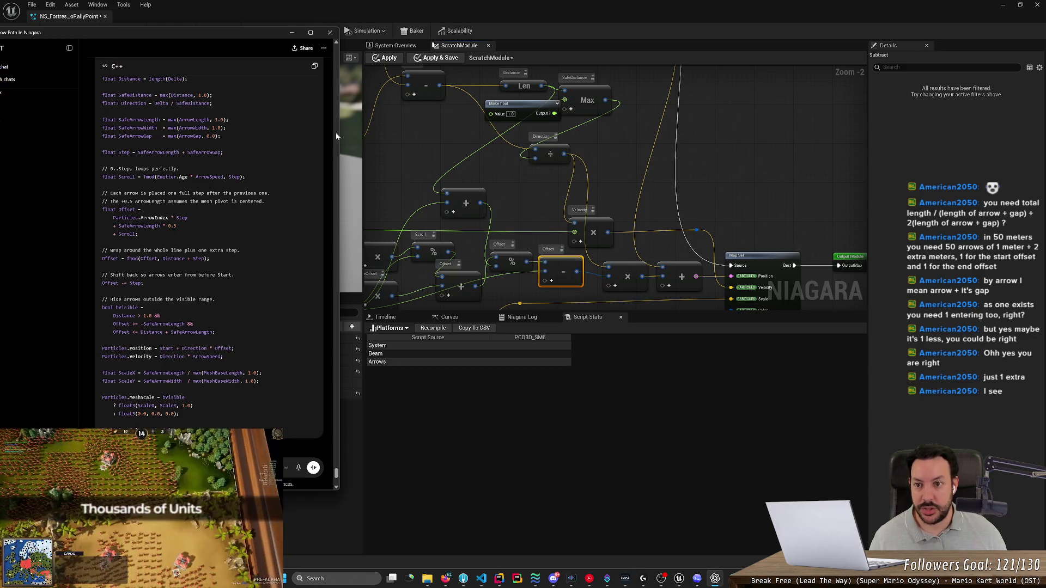
key("alt+Tab")
left_click(10, 33)
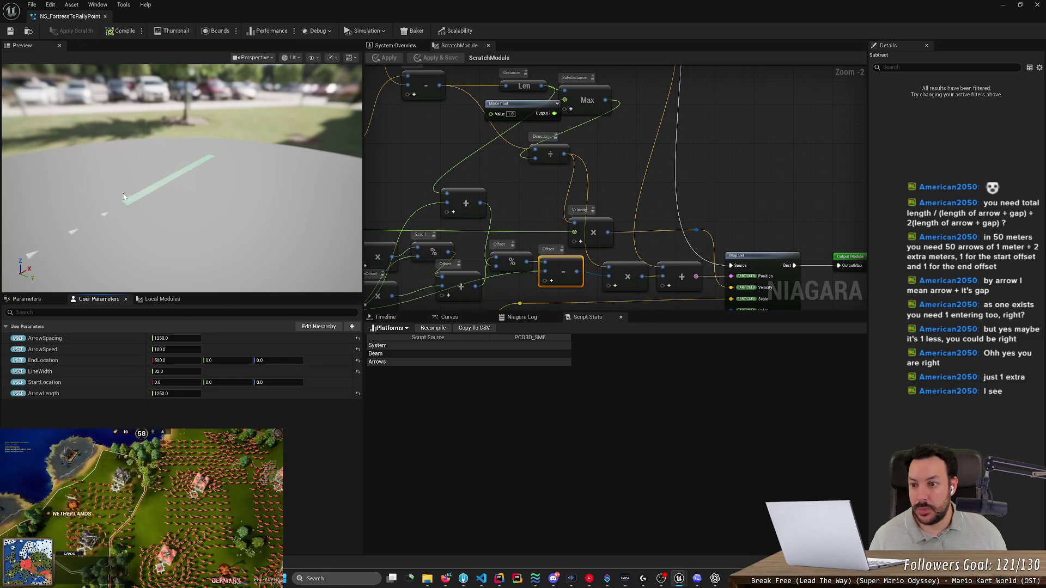
Step: Orbit the preview to view the arrows along the beam and switch to System Overview
left_click_drag(125, 218, 131, 218)
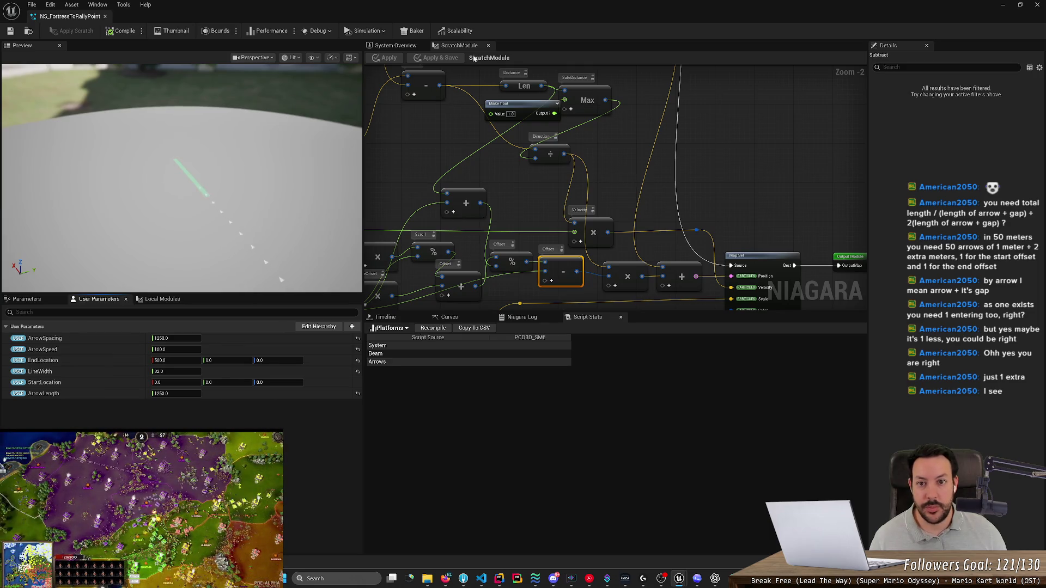
left_click(394, 45)
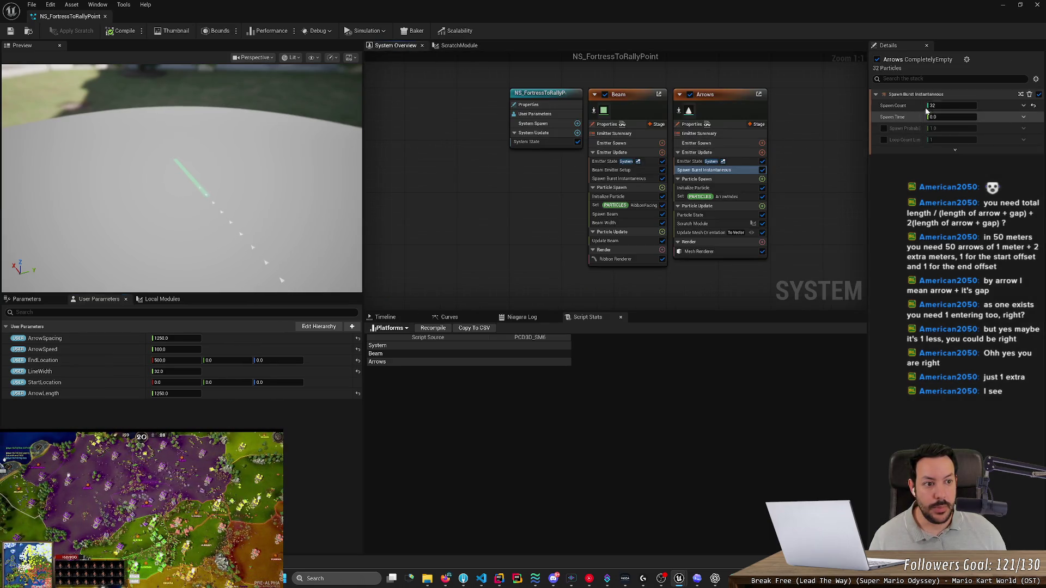
Step: Set Spawn Count to 32 in the Arrows emitter's Spawn Burst Instantaneous module
left_click(948, 105)
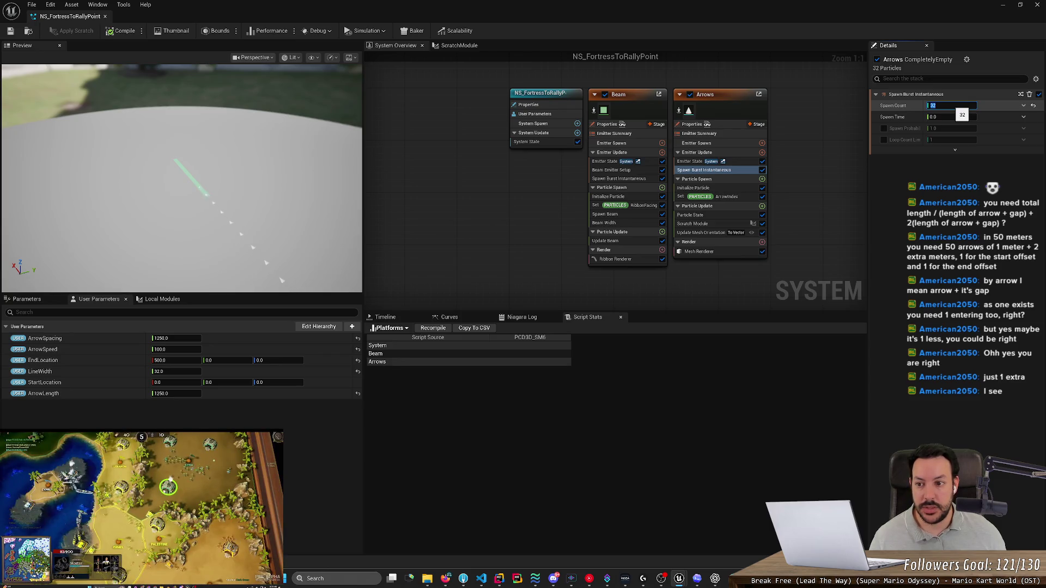
type("6")
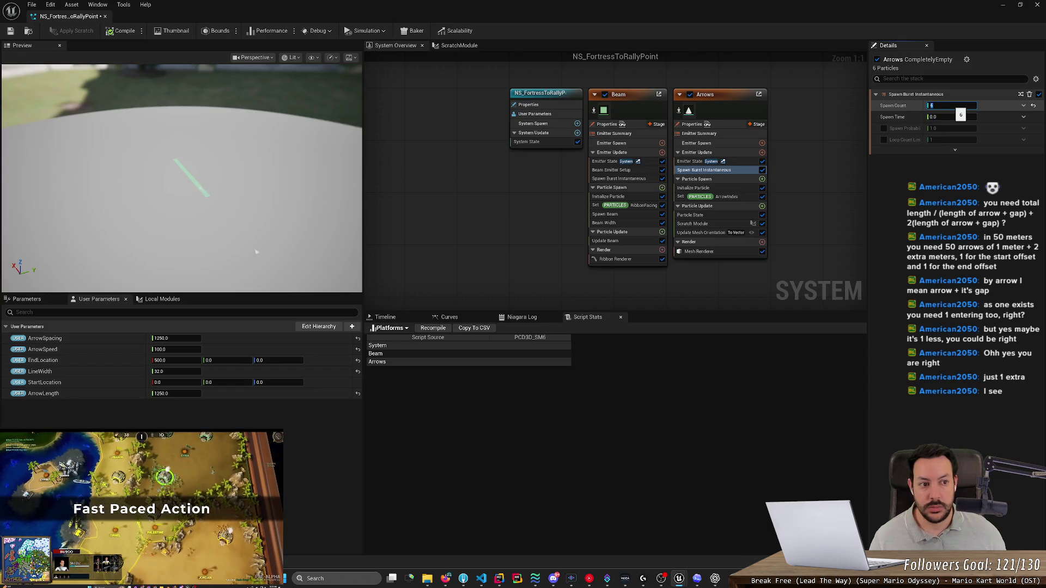
type("2")
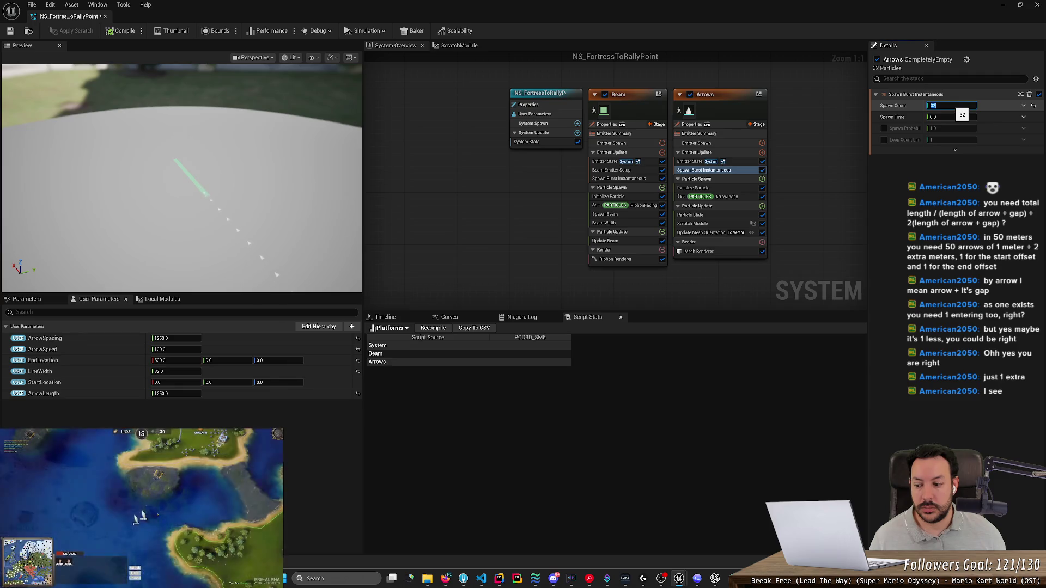
key("Return")
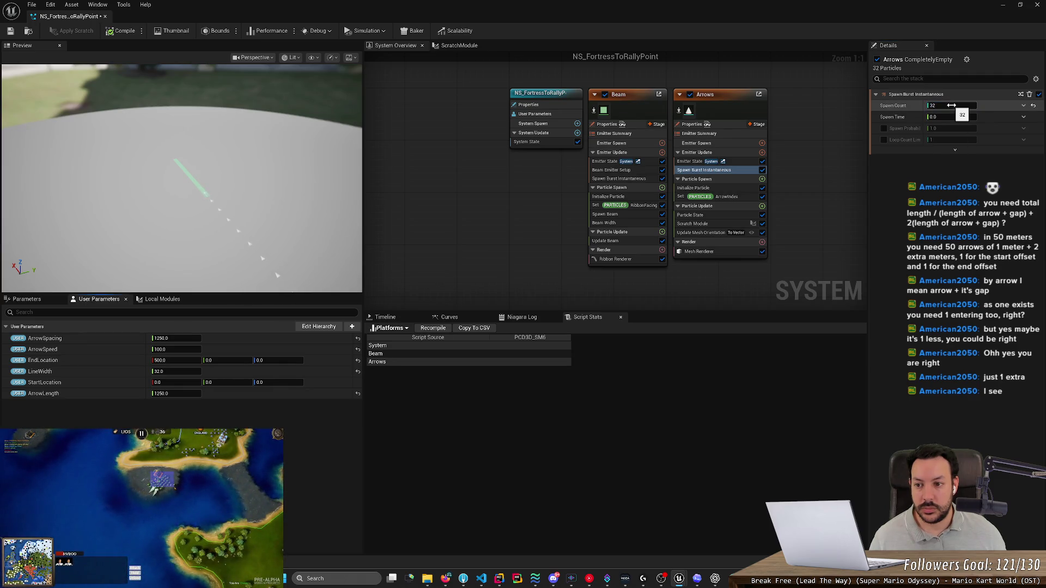
left_click(456, 45)
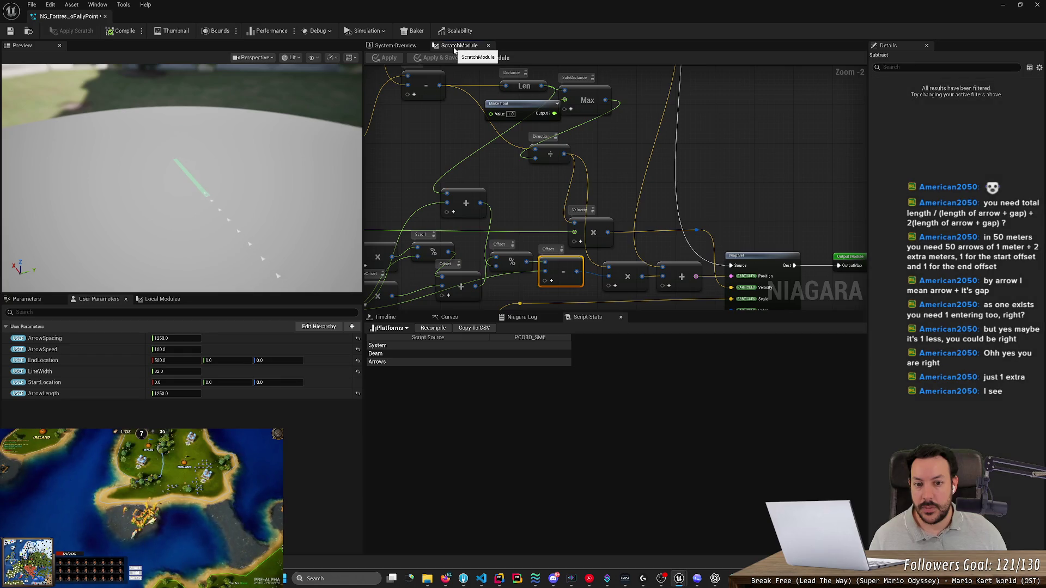
Step: Set the ArrowSpacing and ArrowLength user parameters both to 0
scroll(534, 211, "down", 4)
scroll(513, 250, "up", 4)
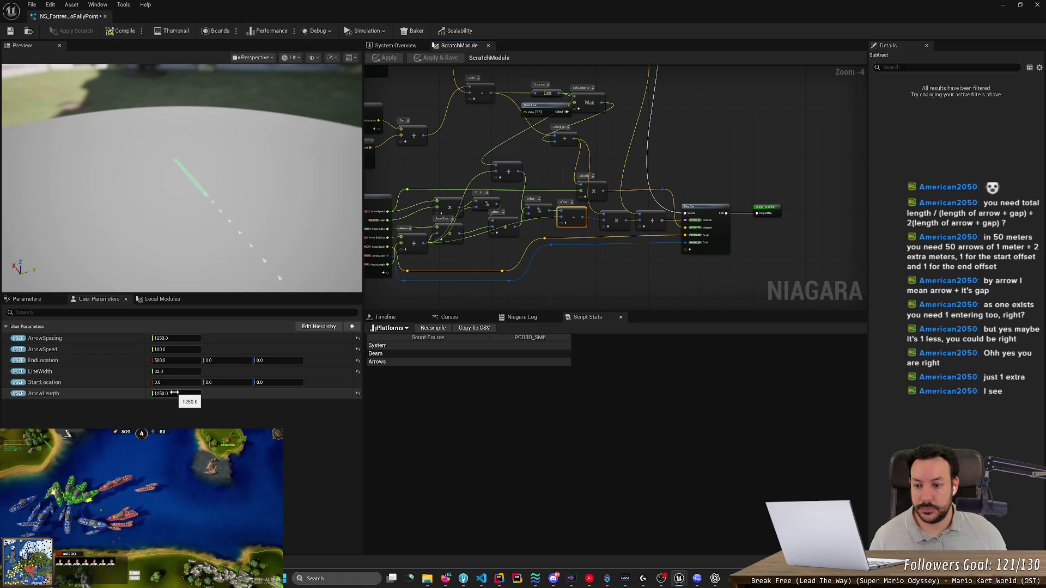
left_click(173, 339)
type("0")
key("Tab")
key("Tab")
key("Tab")
key("Tab")
key("Tab")
type("0")
key("Return")
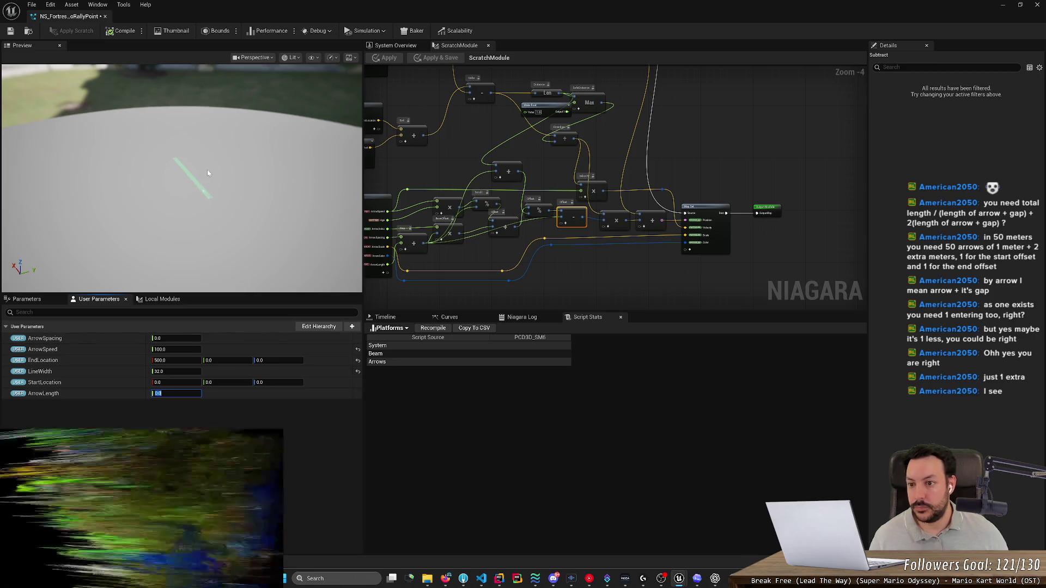
Step: Orbit the preview and drag ArrowLength up to about 685 until cone arrows appear
left_click(211, 173)
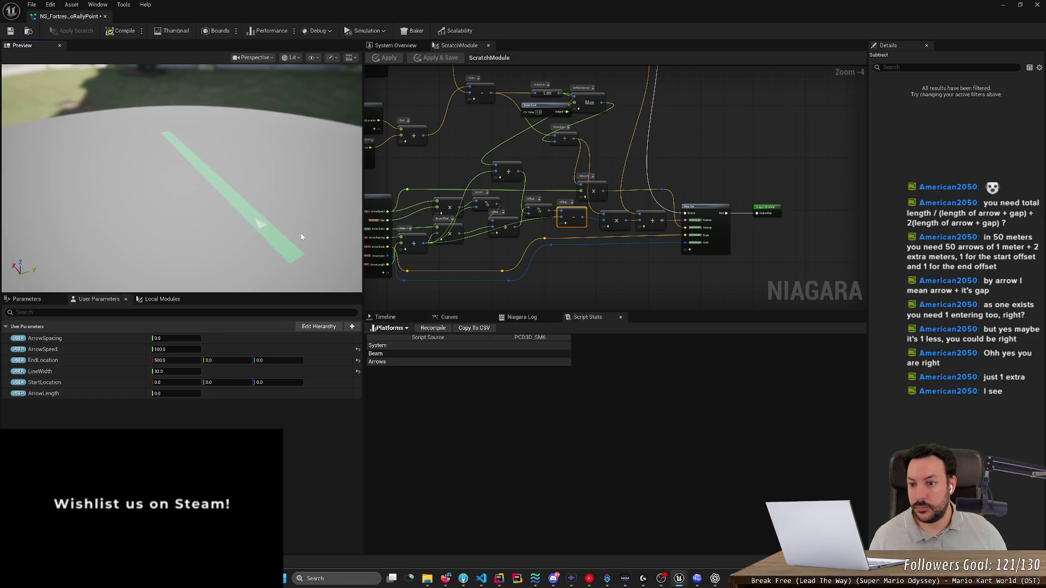
left_click_drag(297, 263, 222, 247)
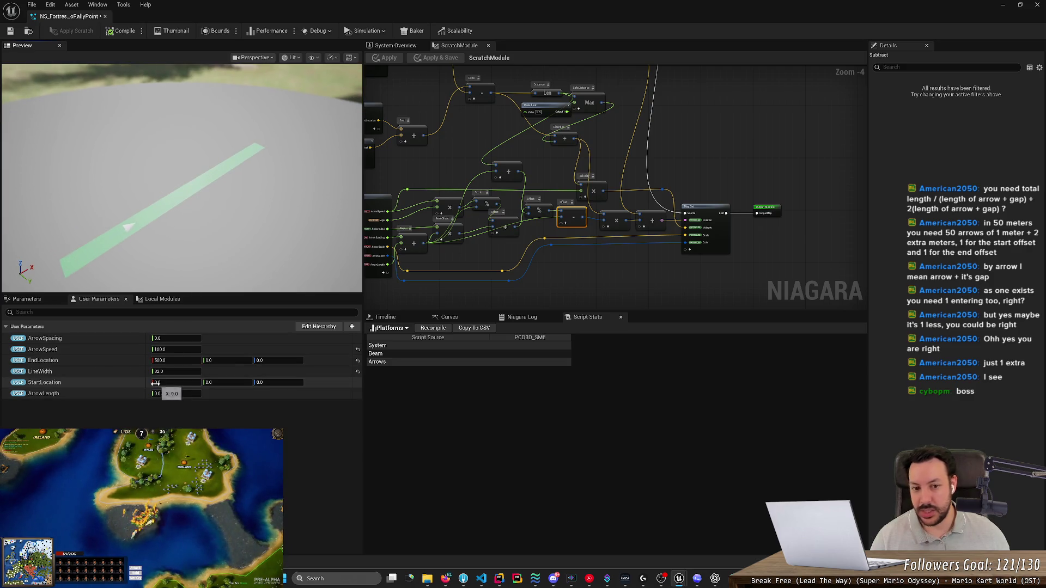
mouse_move(163, 393)
left_mouse_down()
mouse_move(196, 393)
mouse_move(170, 392)
left_mouse_up()
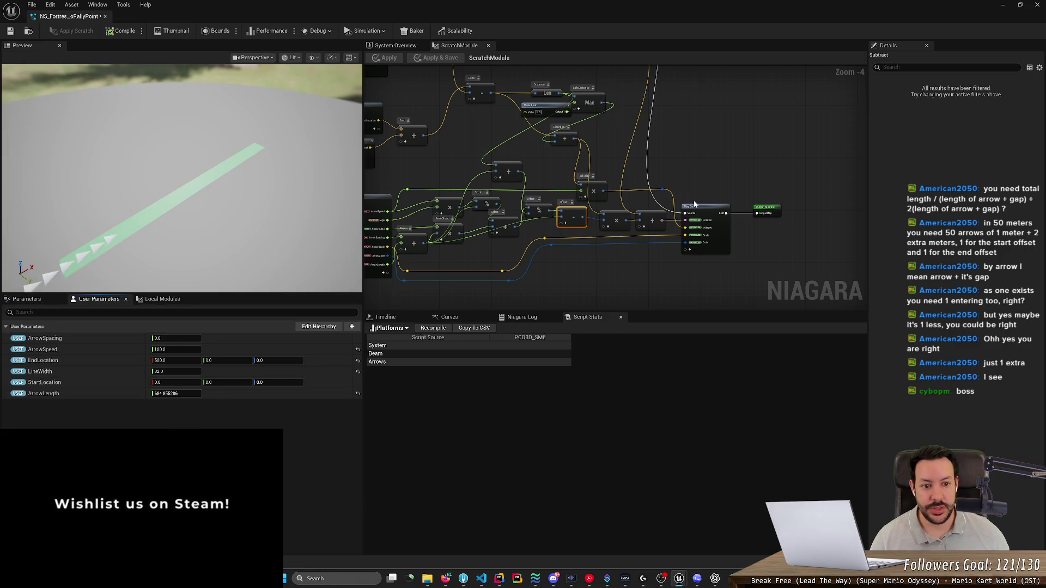
Step: Open the Arrows emitter's Shape_Cone mesh in the Static Mesh Editor and orbit around it
left_click(404, 45)
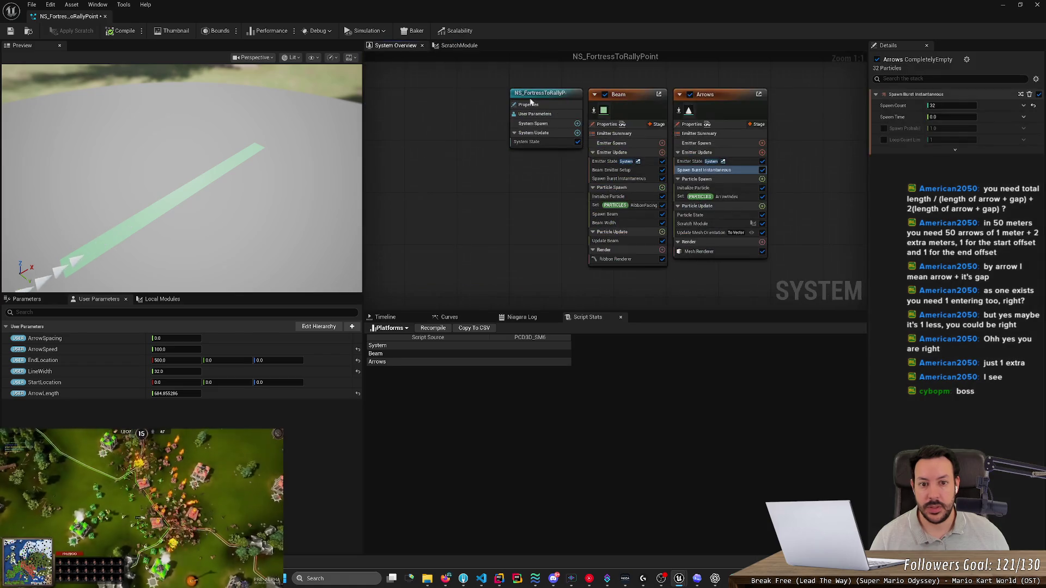
left_click(688, 110)
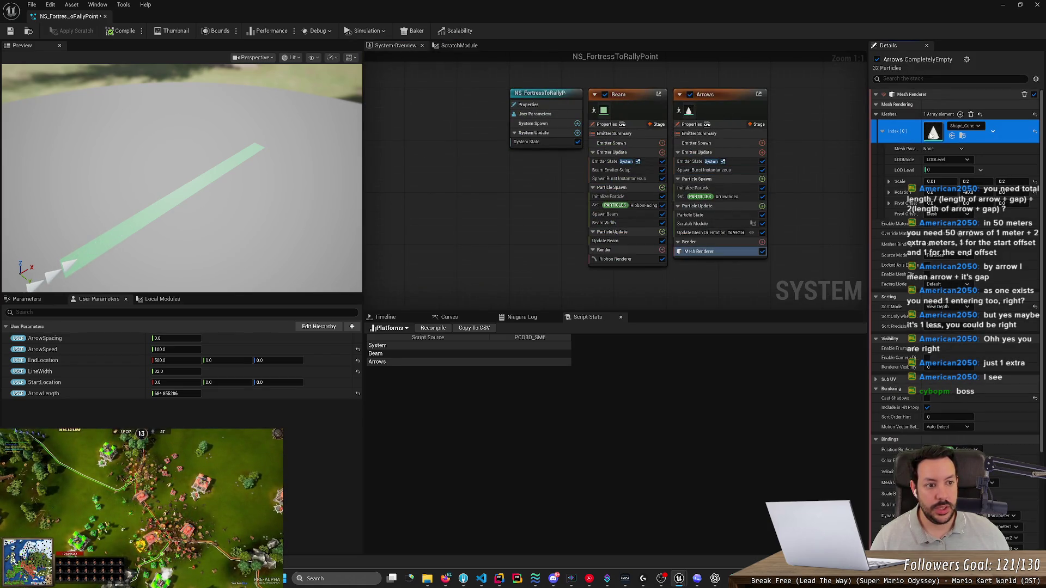
double_click(933, 132)
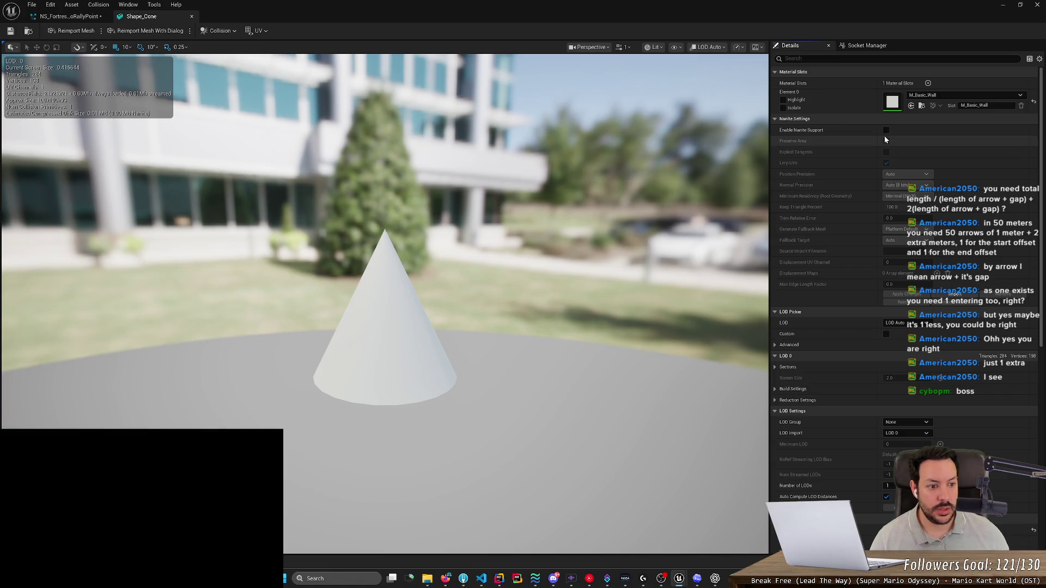
scroll(879, 299, "down", 5)
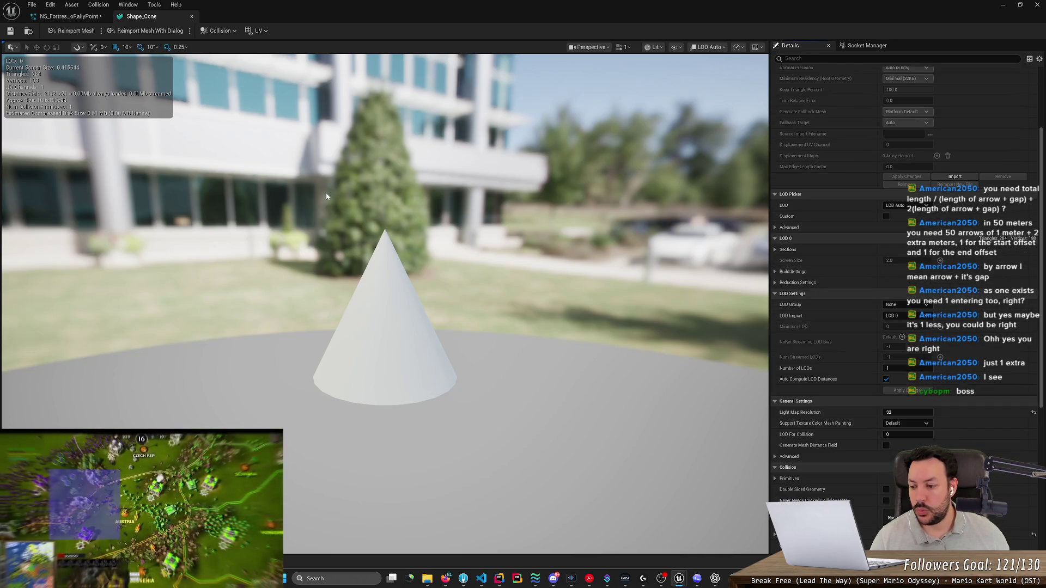
left_click_drag(411, 267, 354, 265)
left_click_drag(279, 220, 275, 216)
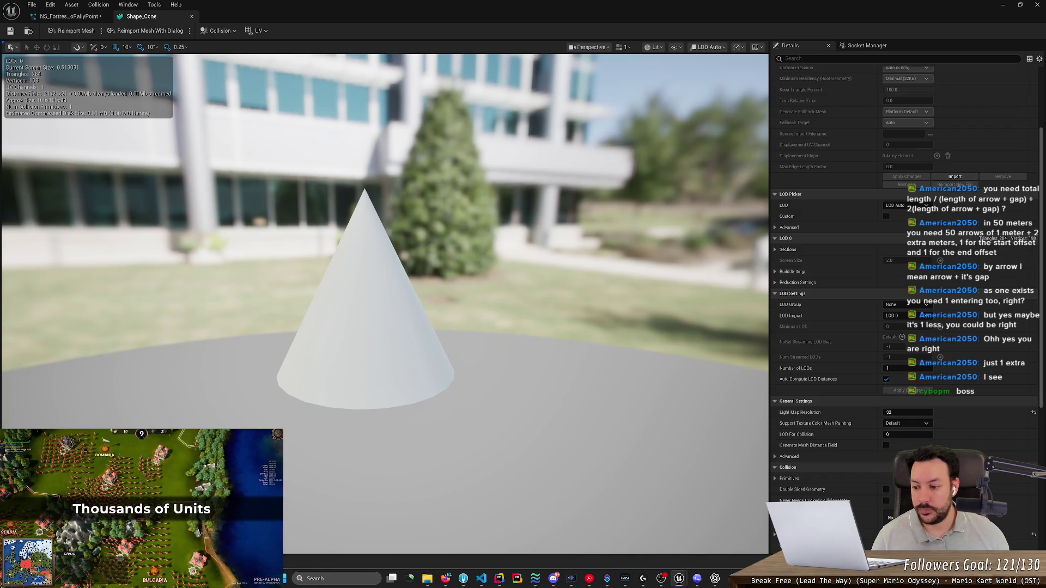
mouse_move(365, 245)
left_mouse_down()
mouse_move(360, 256)
mouse_move(362, 239)
mouse_move(376, 242)
mouse_move(94, 144)
left_mouse_up()
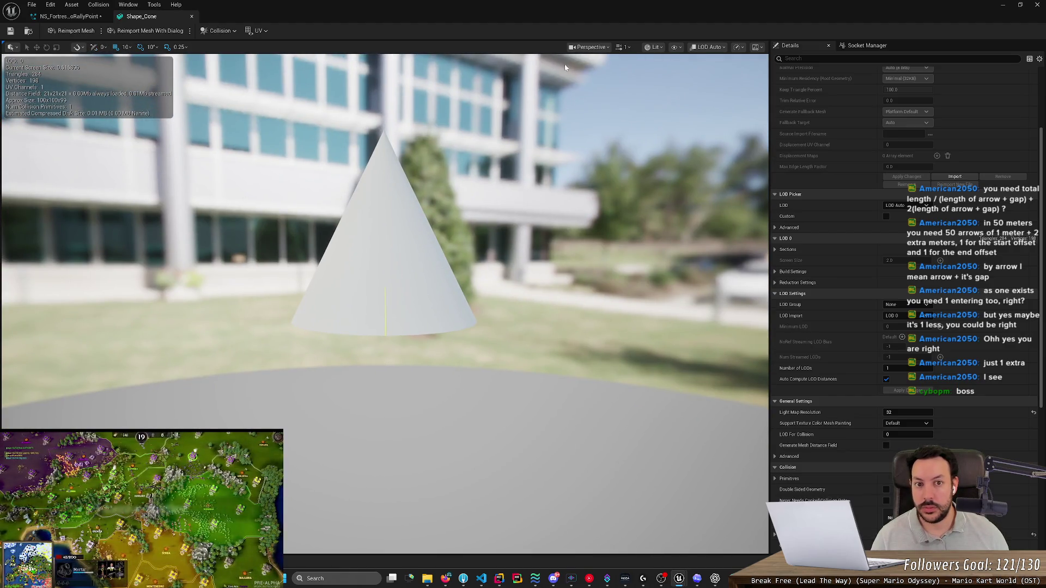
Step: Turn on Show Pivot, confirm the pivot sits at the cone's base, and close Shape_Cone
left_click(677, 48)
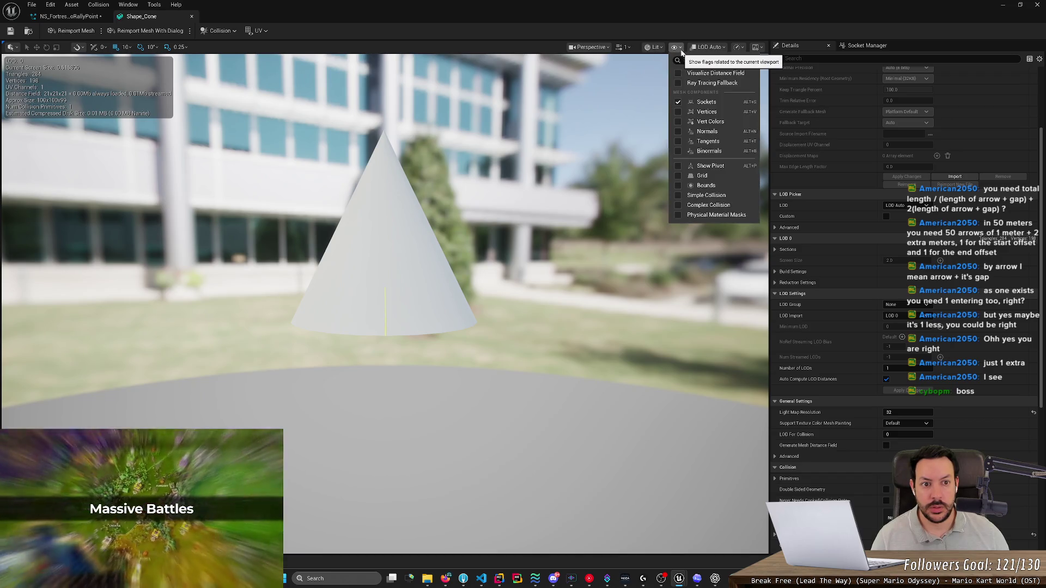
left_click(679, 112)
left_click(680, 112)
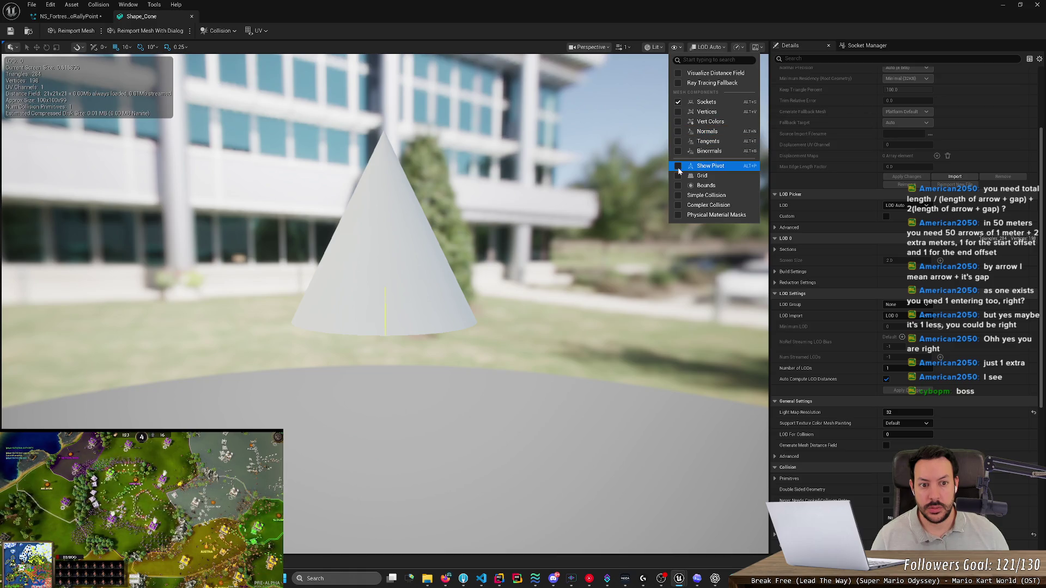
left_click(676, 166)
mouse_move(382, 357)
left_mouse_down()
mouse_move(382, 305)
mouse_move(382, 381)
mouse_move(381, 344)
mouse_move(403, 360)
mouse_move(403, 393)
left_mouse_up()
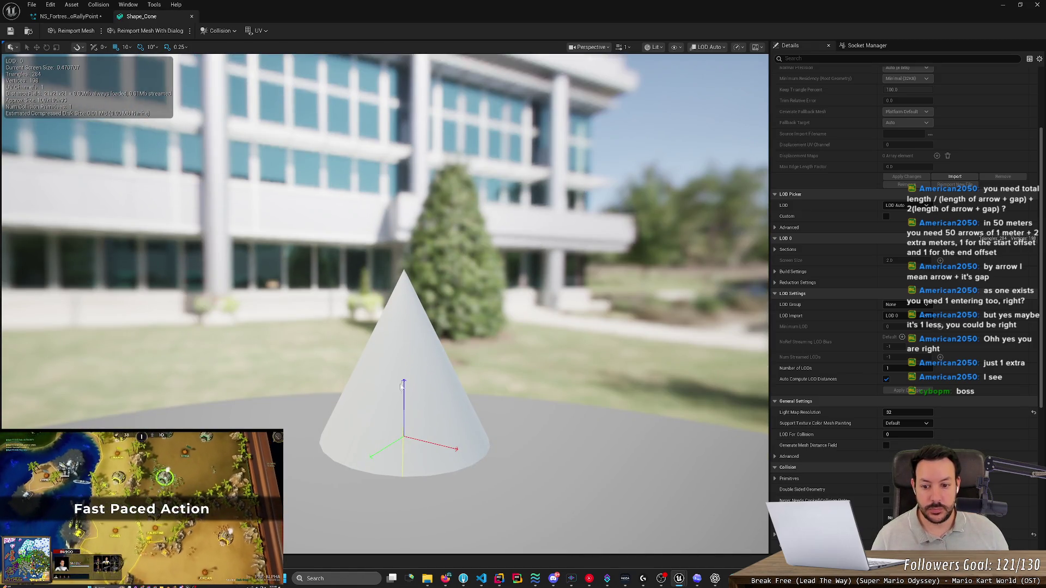
left_click_drag(404, 383, 353, 304)
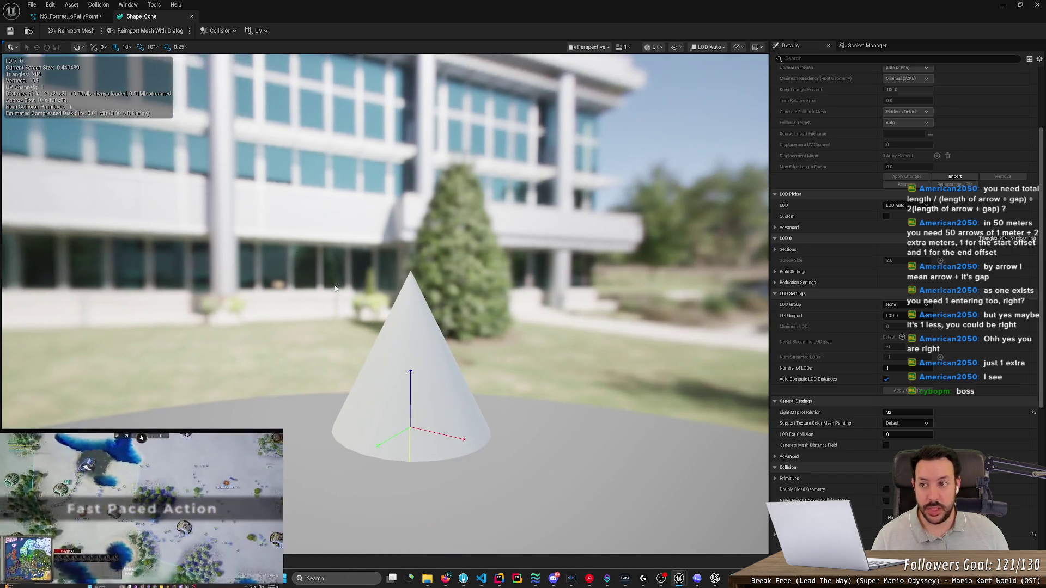
left_click(191, 16)
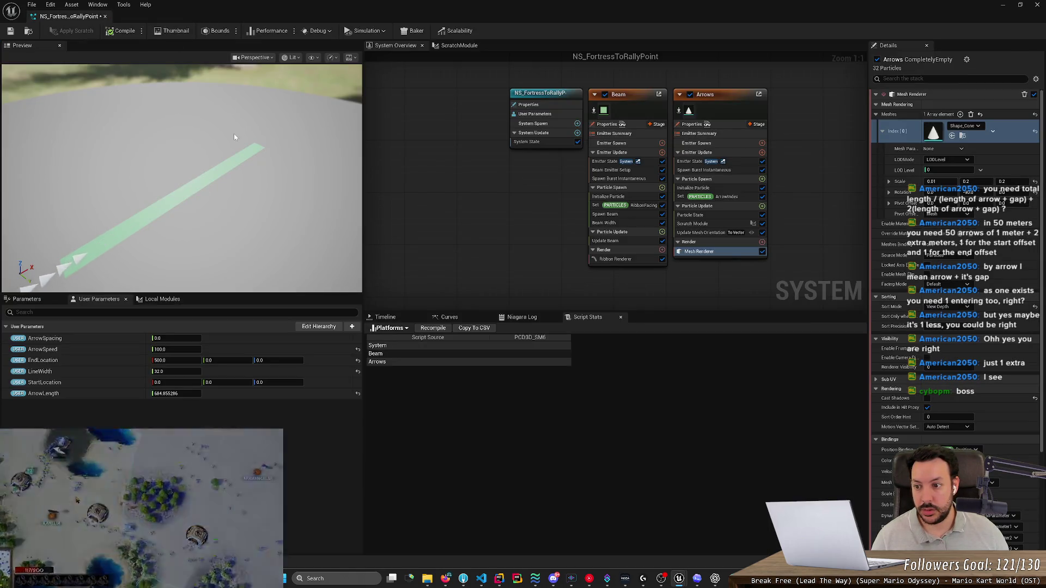
Step: Try ArrowLength values of 10 and then 1000 while viewing the beam from the side
left_click(171, 393)
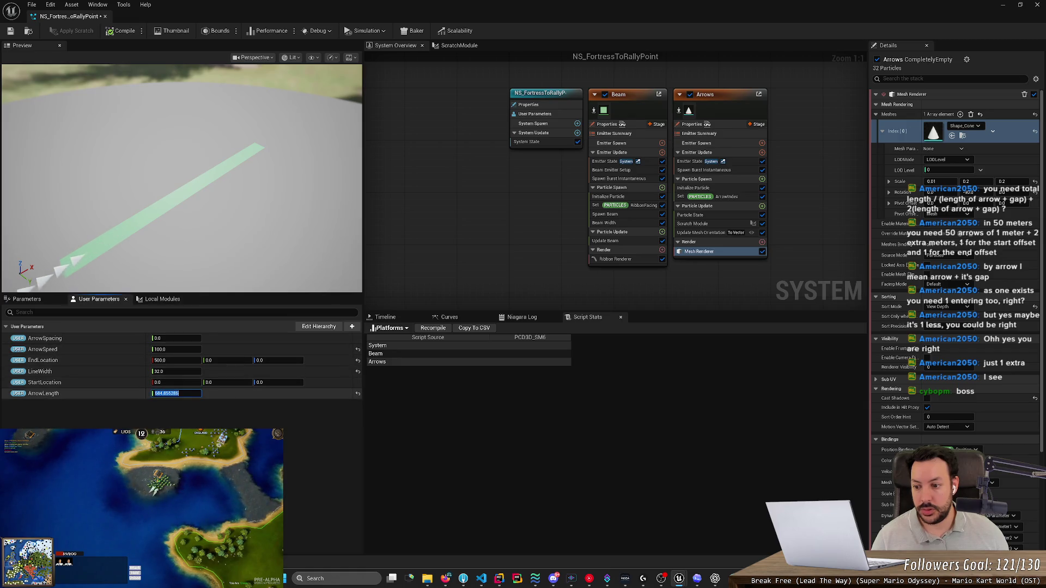
type("100.0")
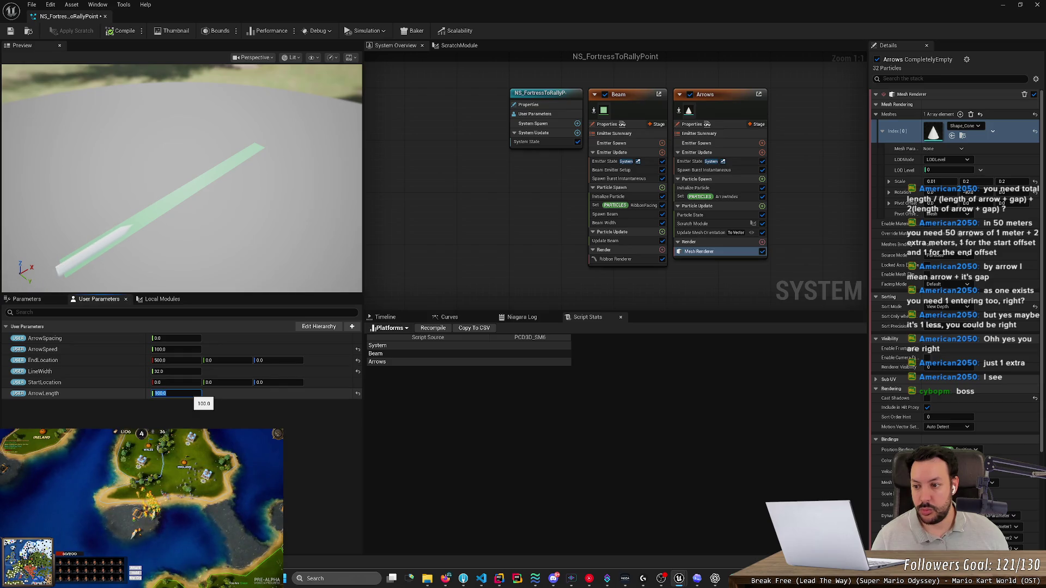
scroll(120, 246, "up", 5)
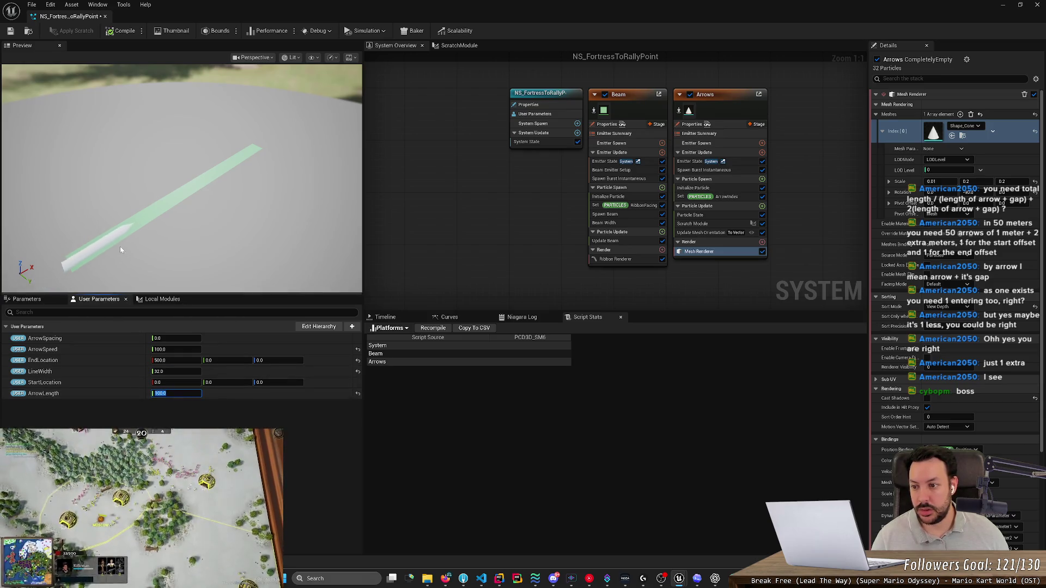
mouse_move(122, 227)
left_mouse_down()
mouse_move(48, 204)
mouse_move(136, 211)
left_mouse_up()
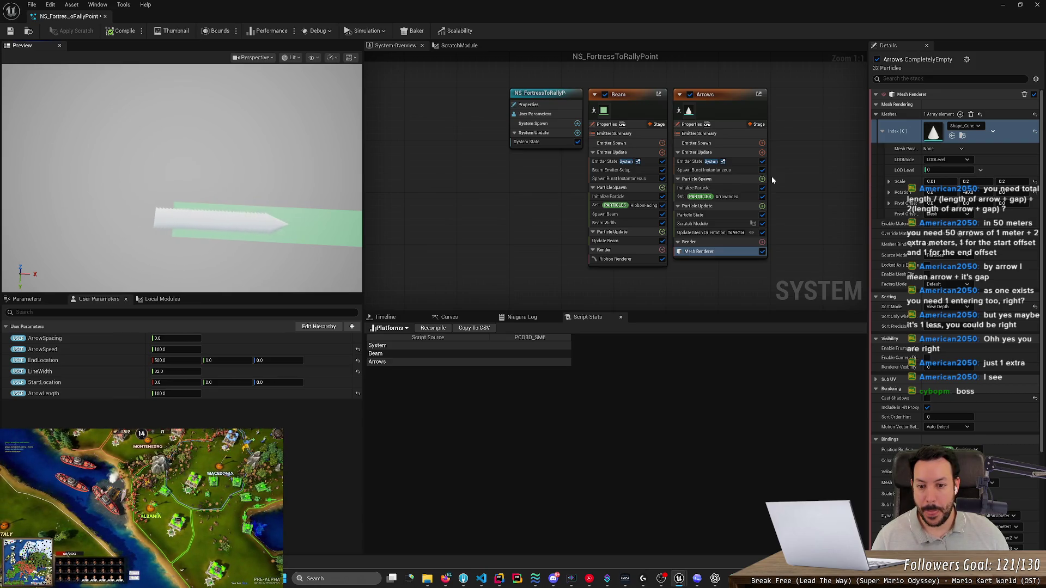
left_click(164, 393)
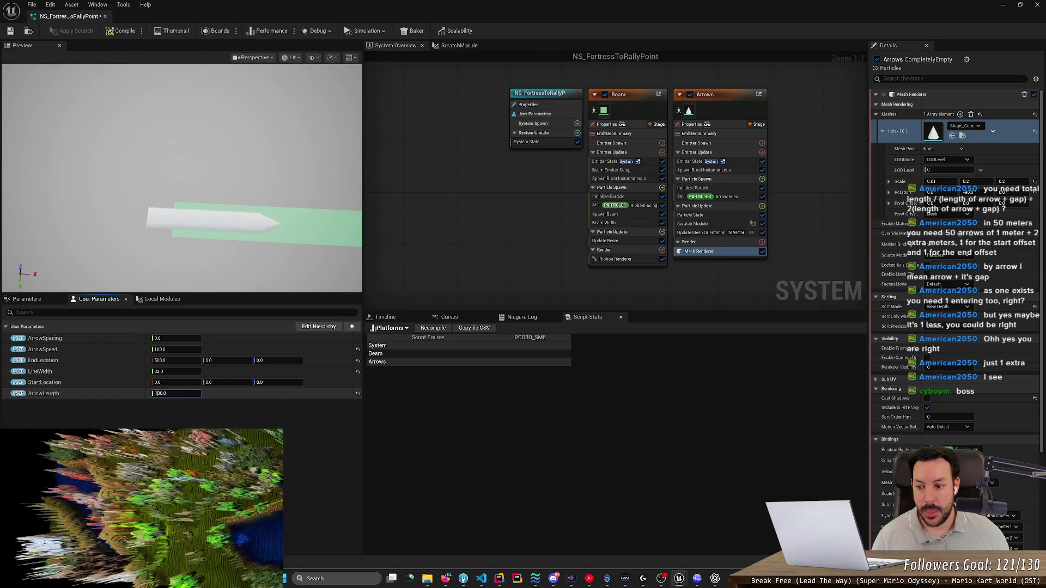
type("0")
key("Return")
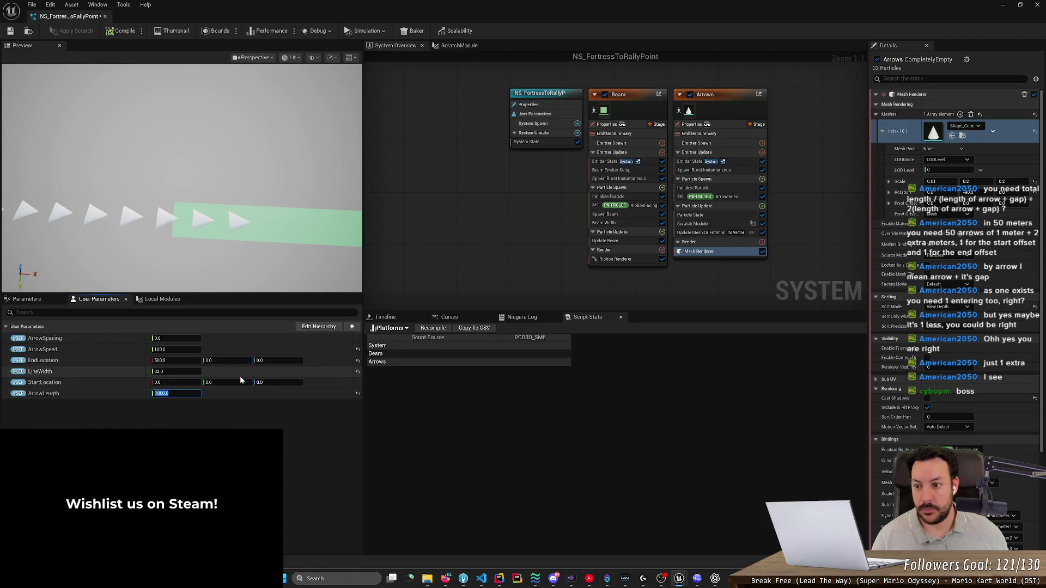
Step: Set ArrowLength to 100 and compile the system
type("100")
key("Return")
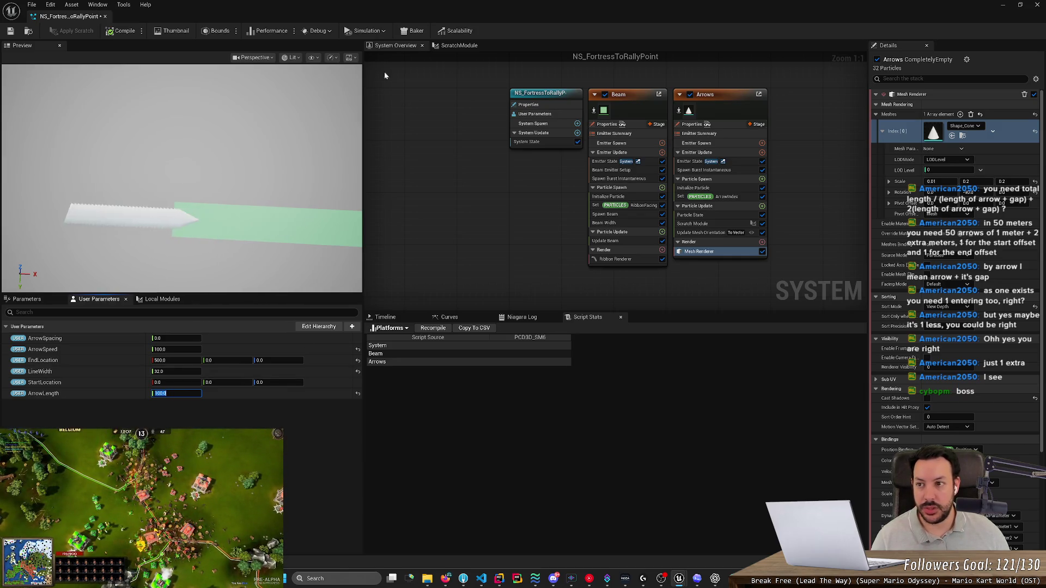
left_click(121, 31)
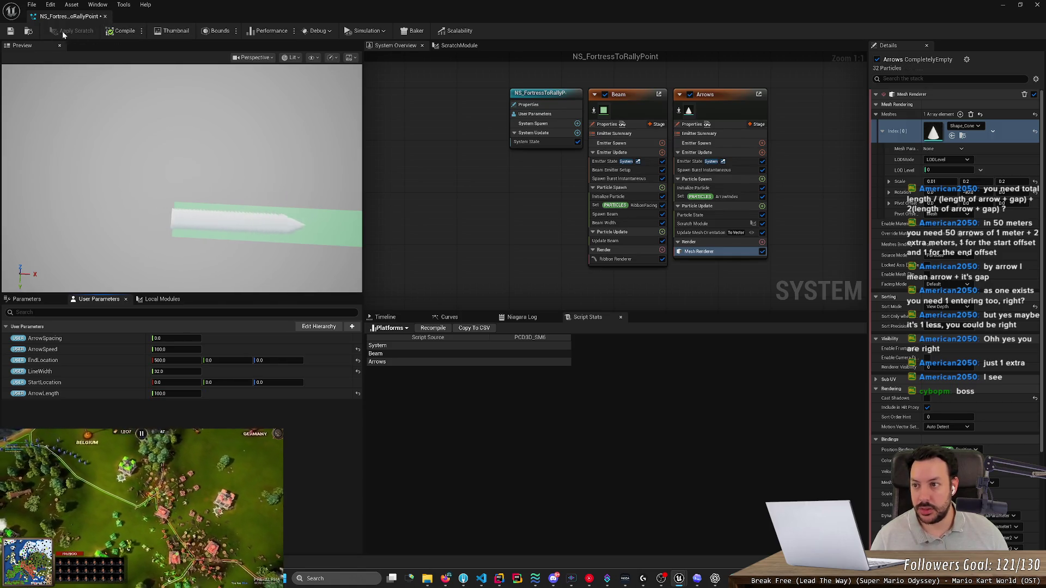
left_click(122, 31)
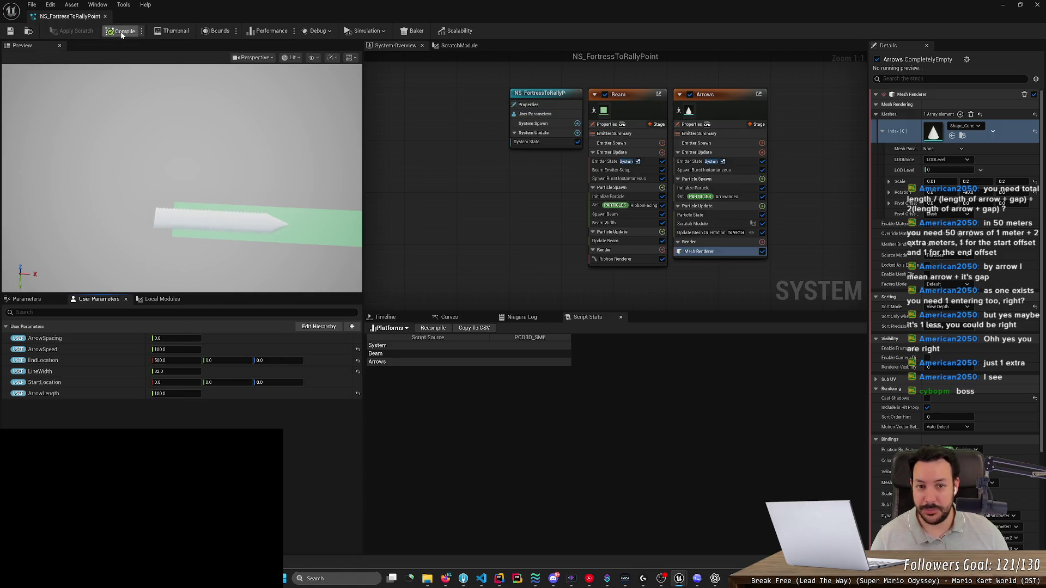
left_click(457, 46)
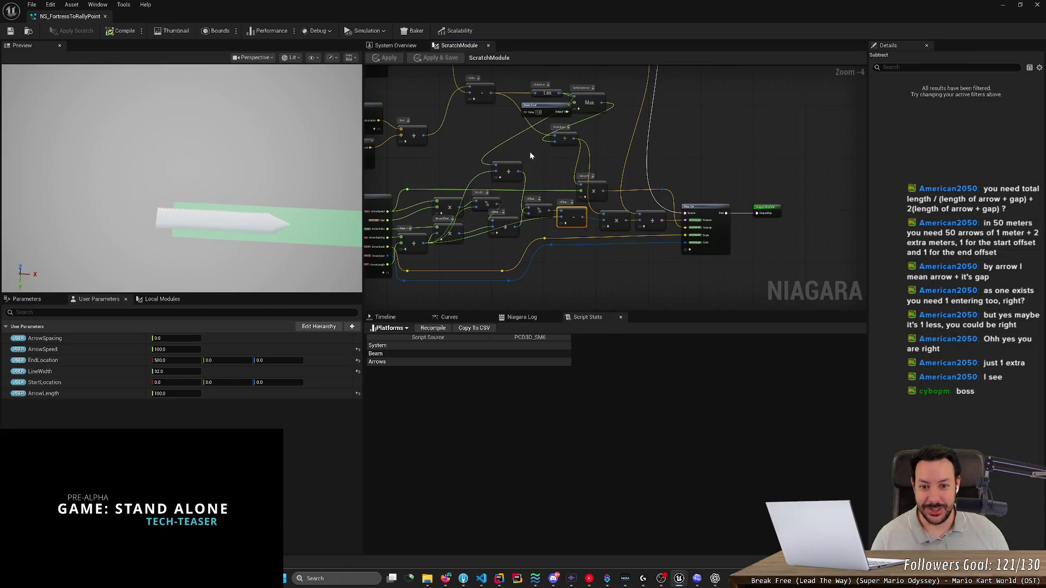
key("alt+Tab")
key("alt+Tab")
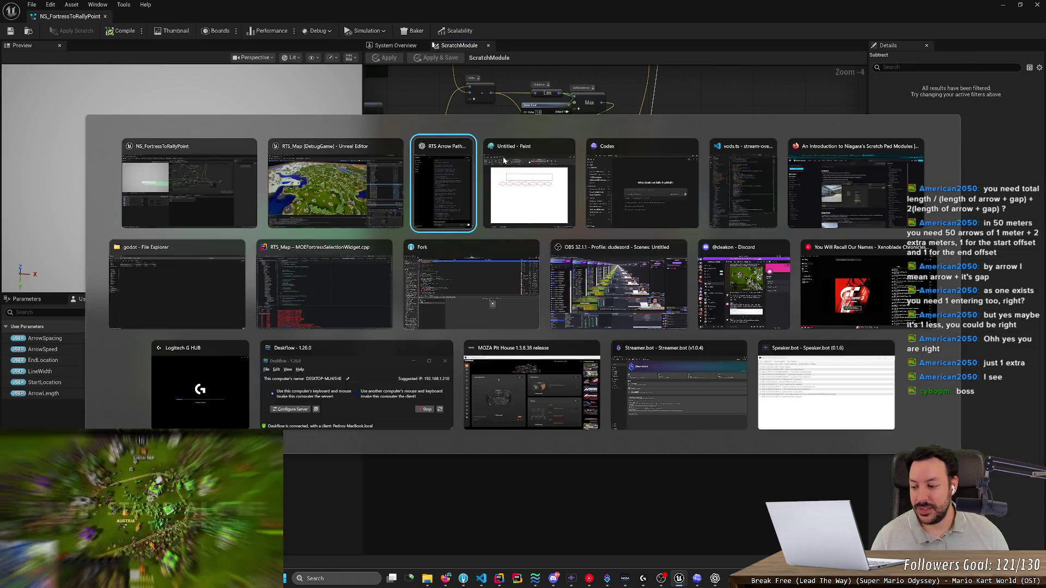
scroll(255, 250, "down", 4)
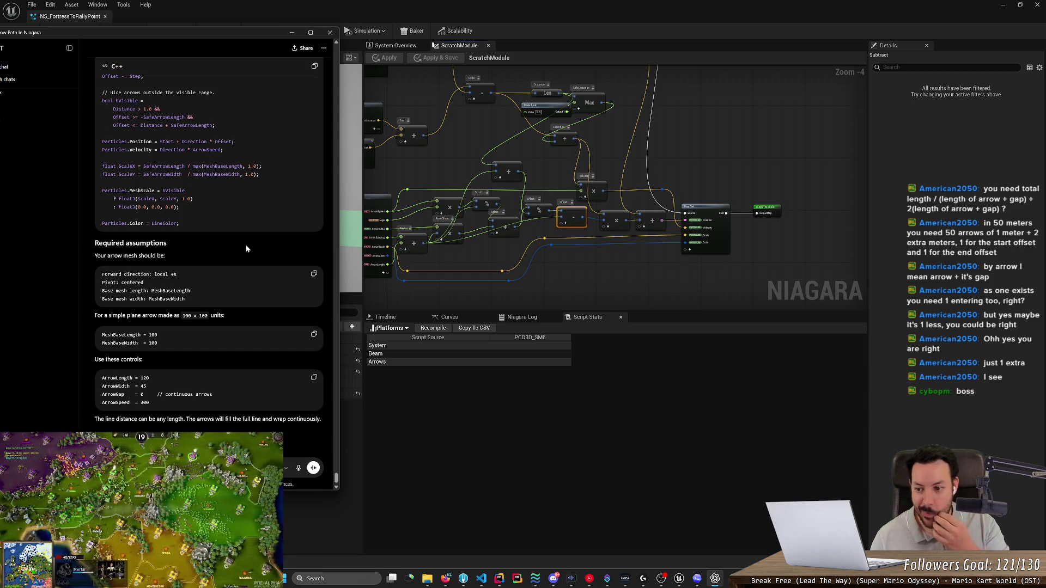
left_click(505, 472)
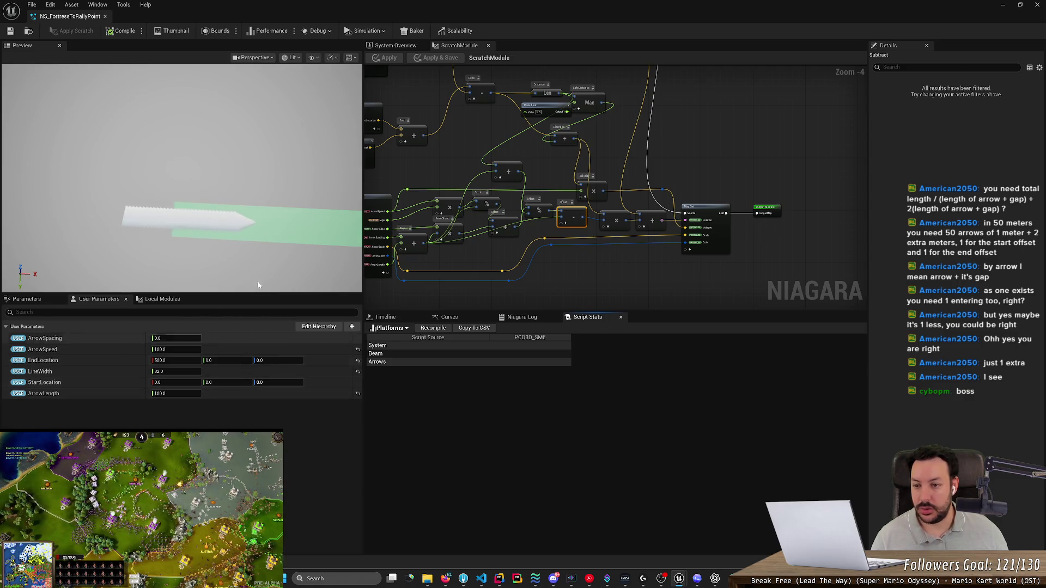
Step: Experiment with the Mesh Renderer scale: undo a Y stretch, set X to 0.01, stretch Z
left_click(407, 48)
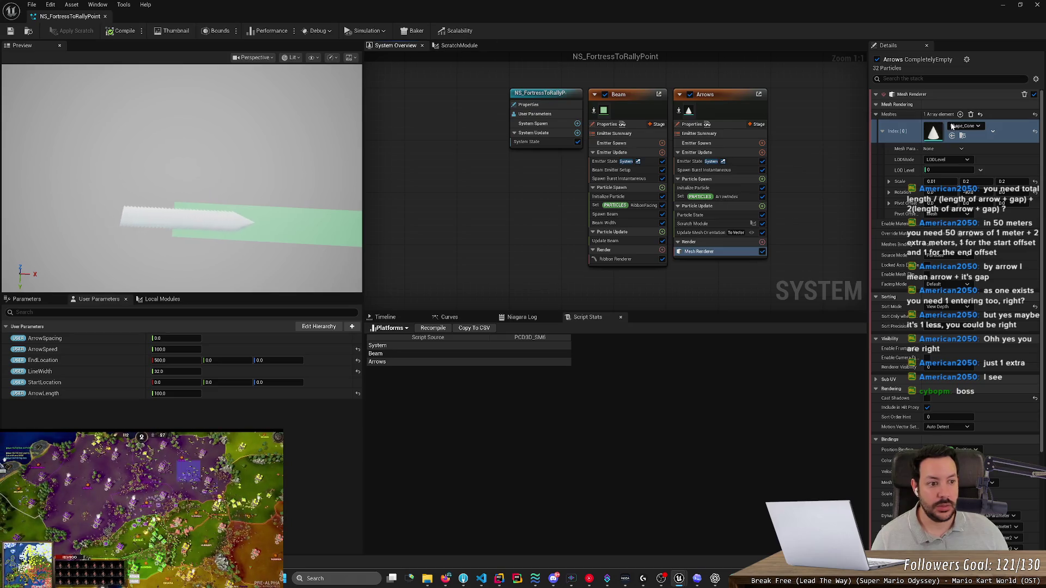
mouse_move(974, 182)
left_mouse_down()
mouse_move(997, 181)
mouse_move(955, 181)
mouse_move(997, 181)
left_mouse_up()
key("ctrl+z")
type(".01")
key("Return")
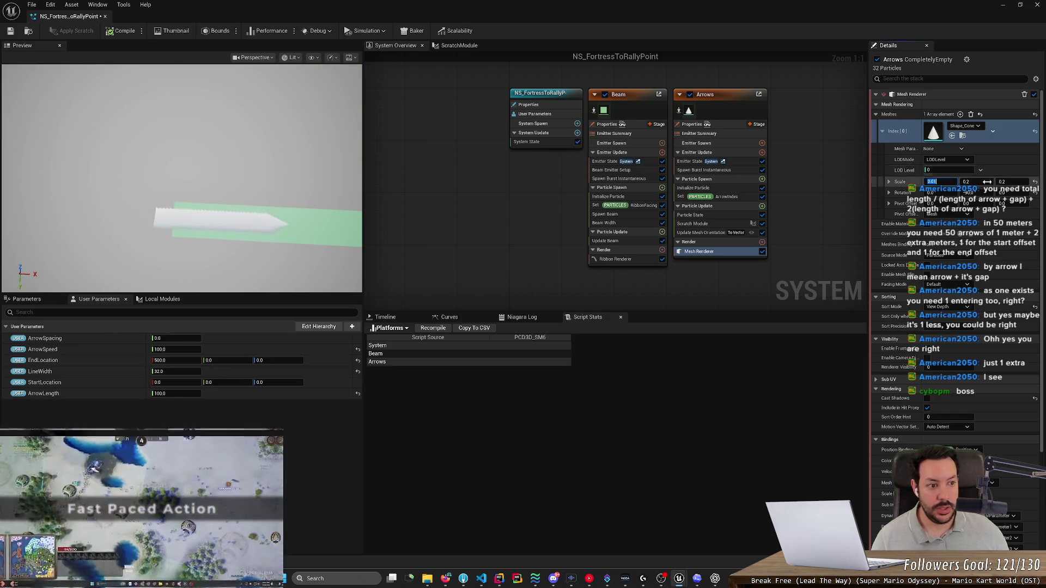
left_click_drag(1008, 181, 1035, 180)
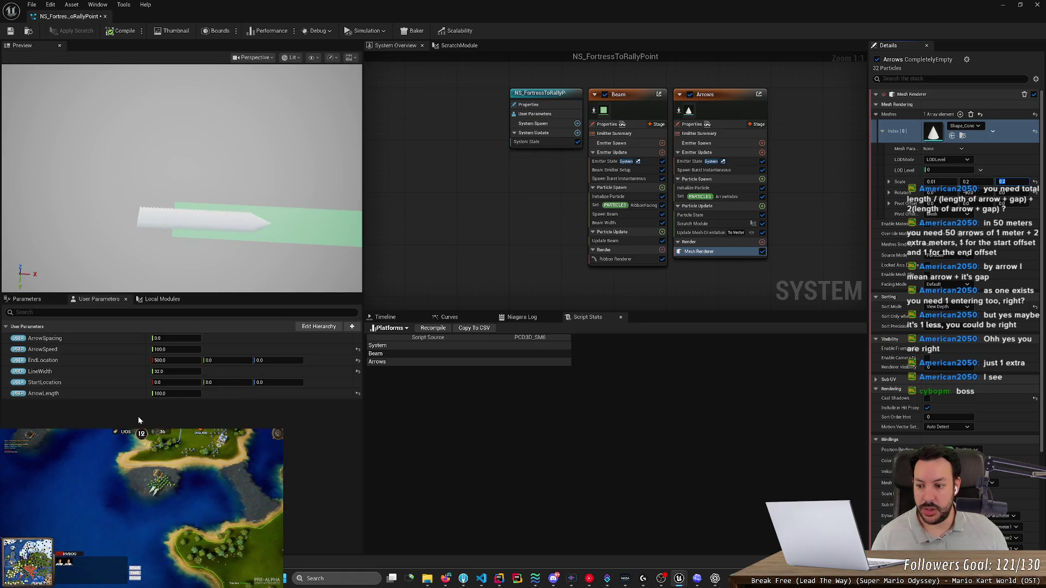
Step: Set the ArrowLength user parameter to 500
left_click(161, 393)
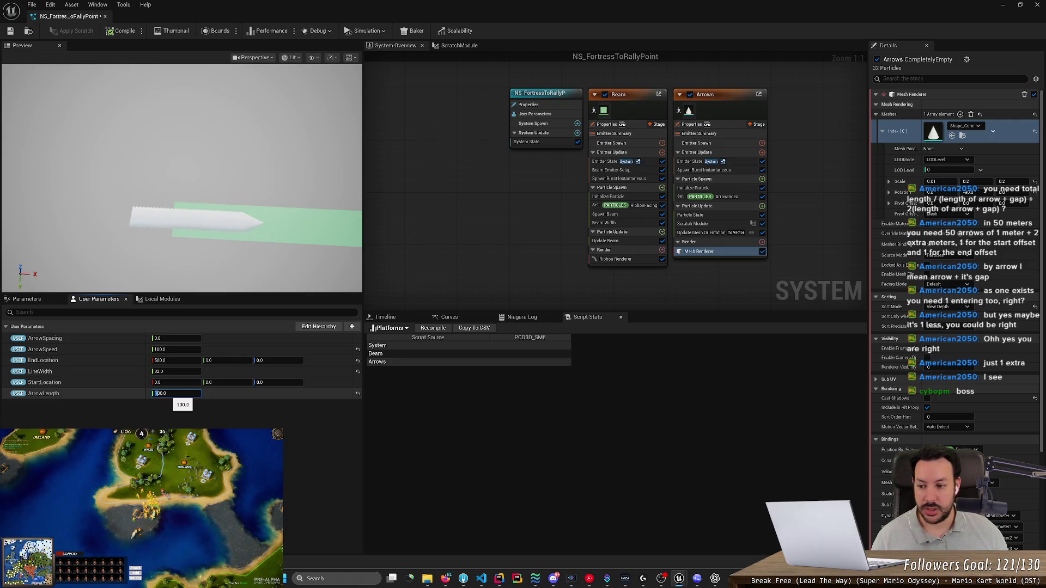
type("5")
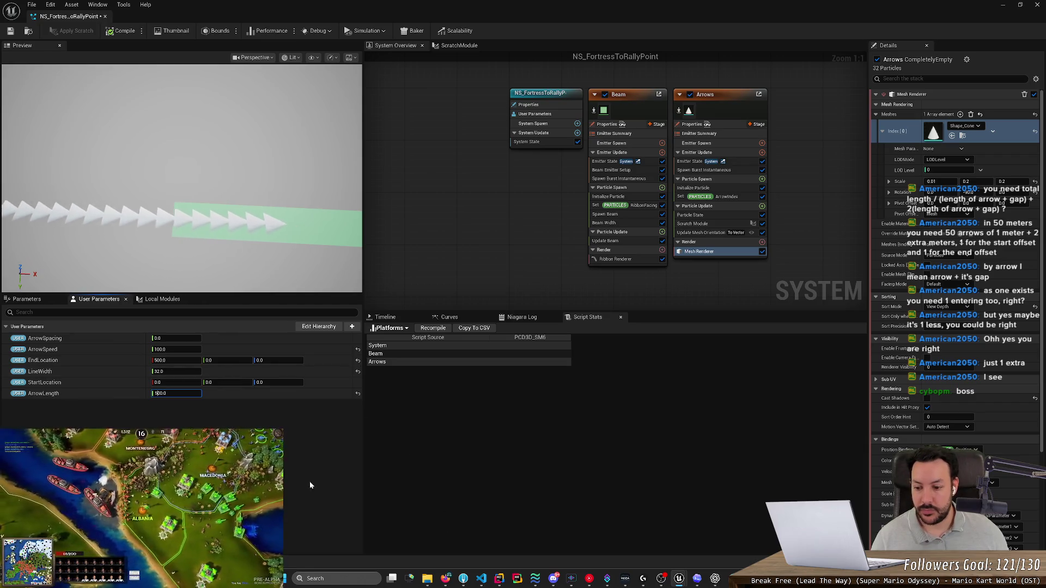
left_click(385, 317)
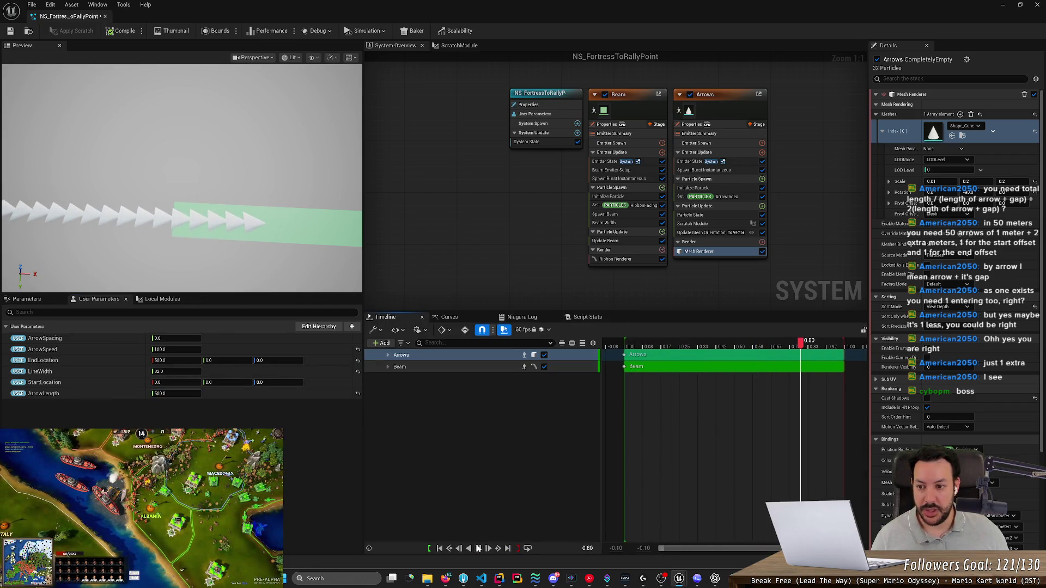
Step: Look down at the arrows in the preview while scrubbing ArrowLength to adjust spacing
scroll(239, 251, "up", 5)
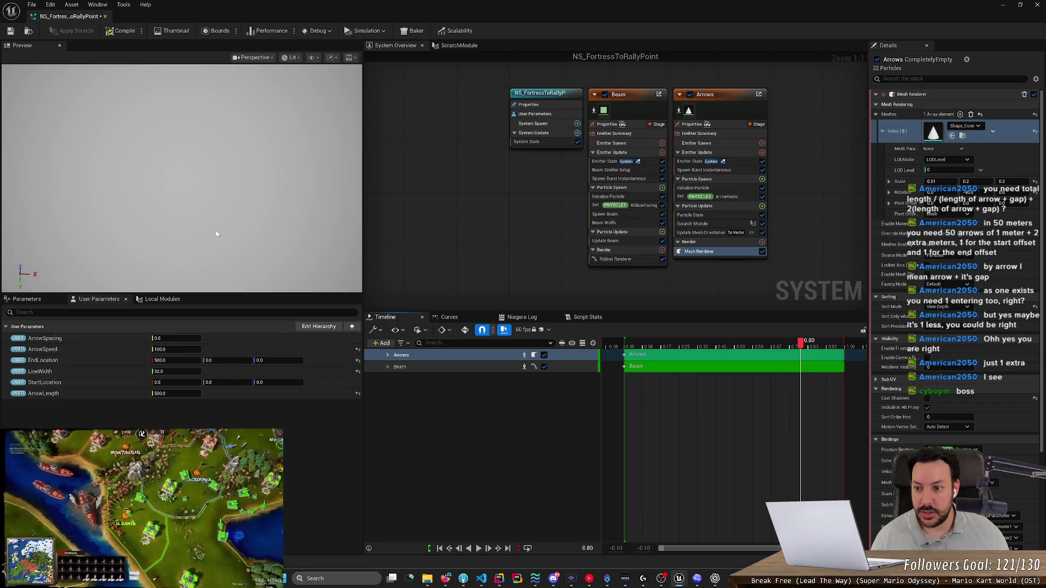
left_click_drag(208, 256, 189, 281)
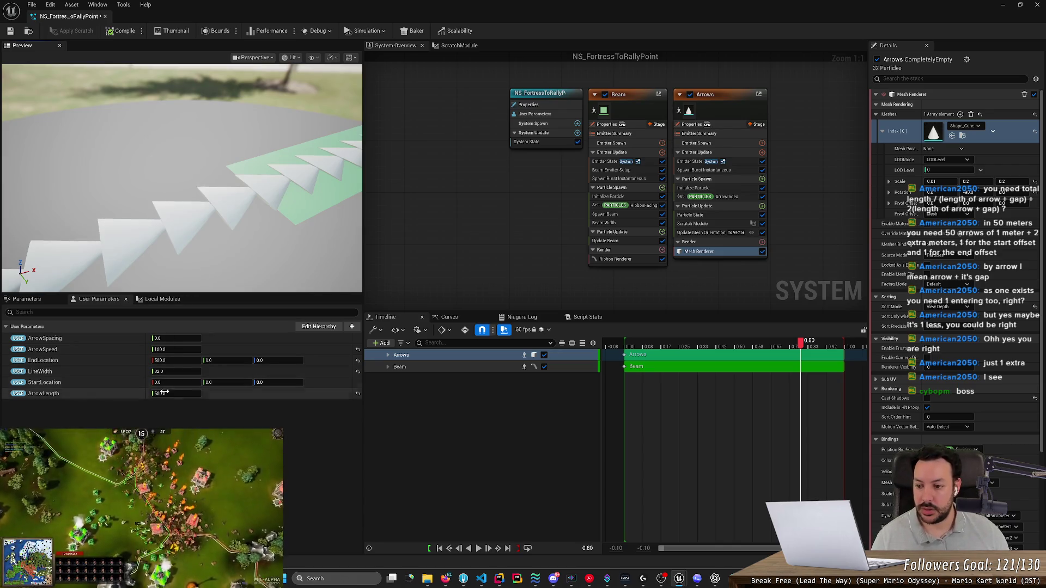
mouse_move(175, 393)
left_mouse_down()
mouse_move(164, 393)
mouse_move(183, 393)
left_mouse_up()
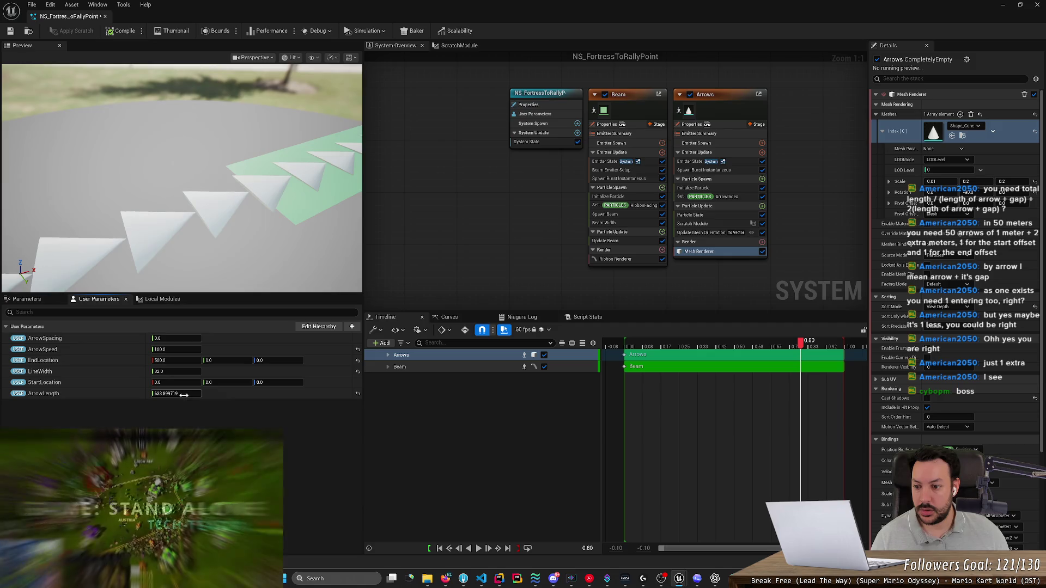
mouse_move(218, 245)
left_mouse_down()
mouse_move(218, 218)
mouse_move(219, 251)
left_mouse_up()
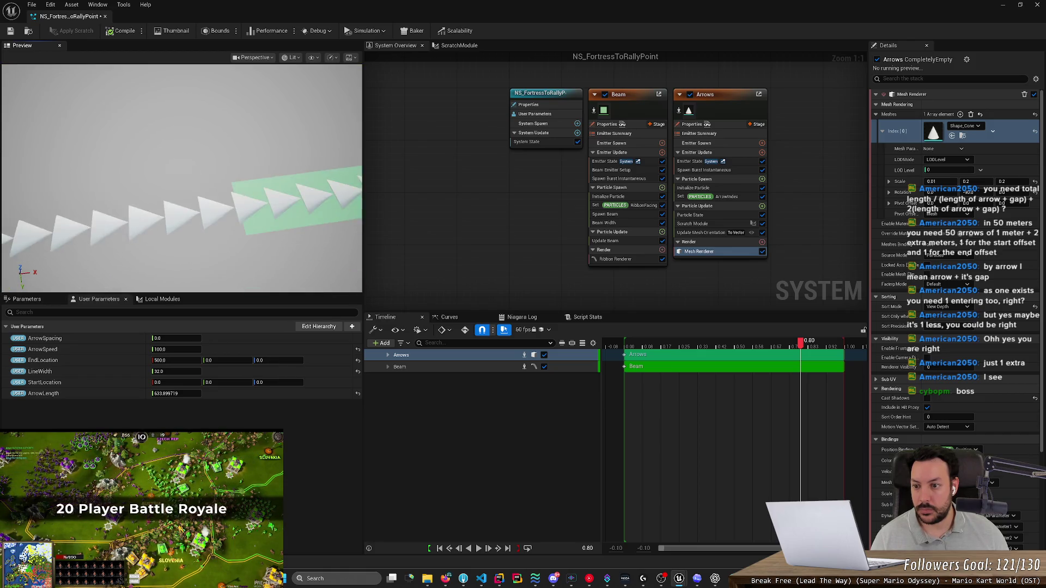
scroll(218, 237, "up", 3)
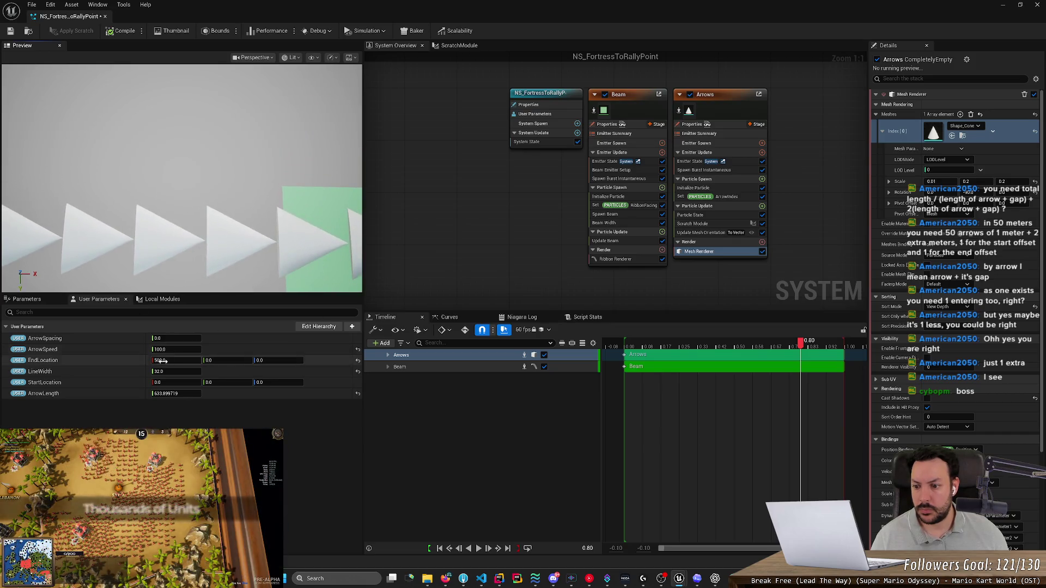
Step: Set ArrowLength to 650, then settle on 625
left_click(163, 394)
type("650")
key("Return")
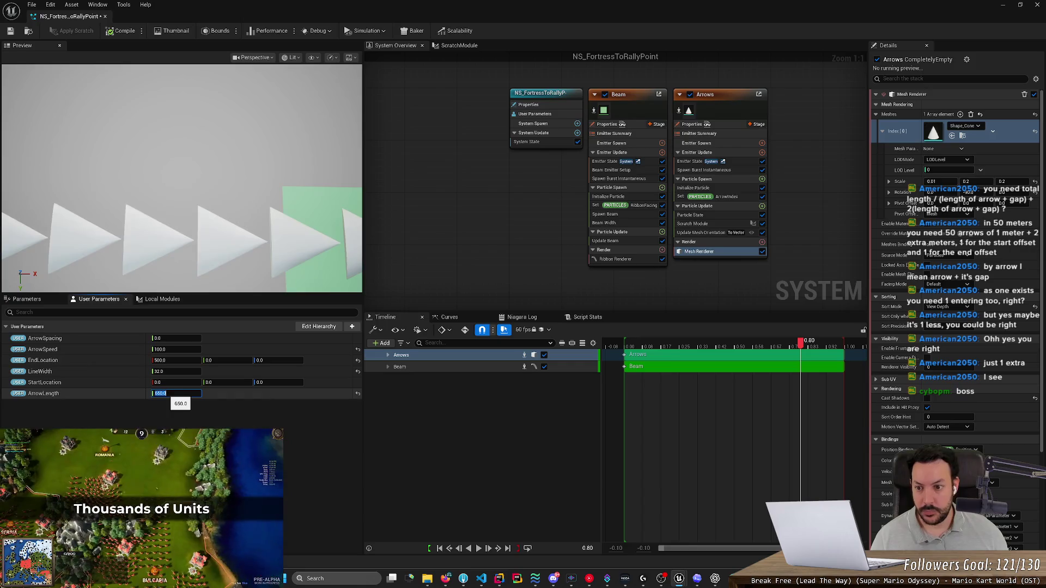
type("625")
key("Return")
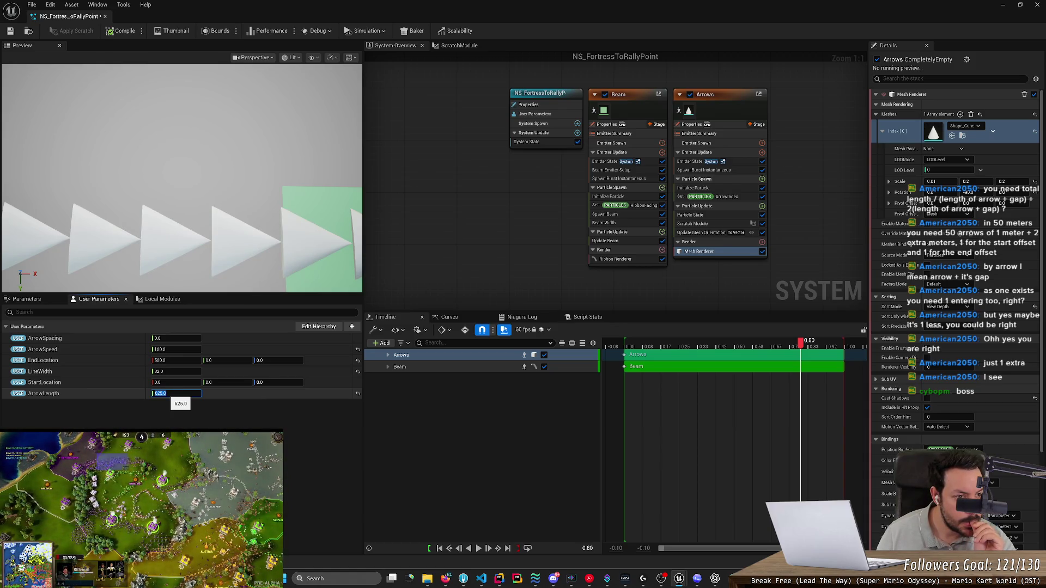
double_click(931, 129)
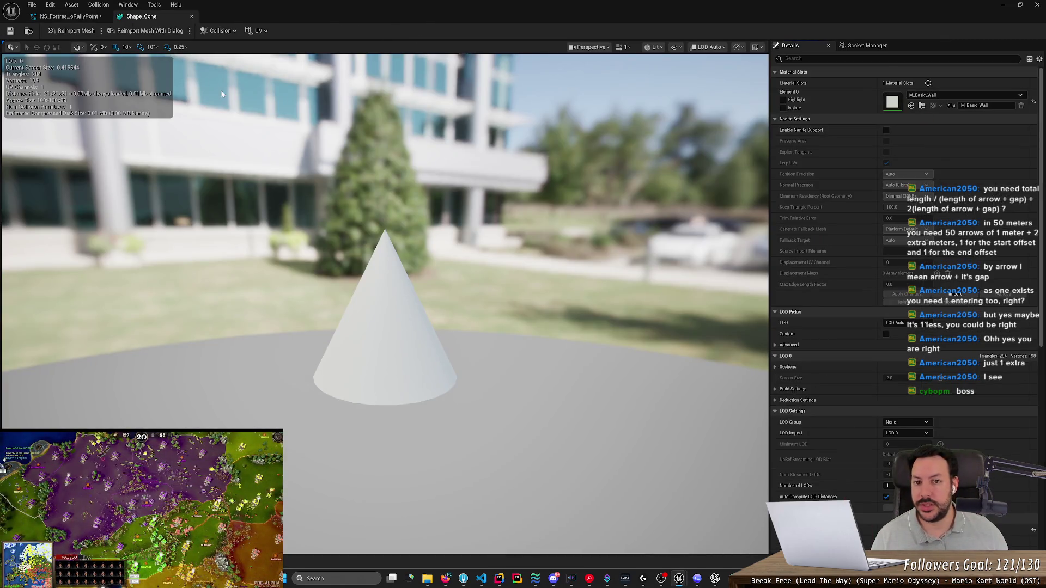
Step: Show the cone's vertices and zoom in for a closer view
left_click(676, 48)
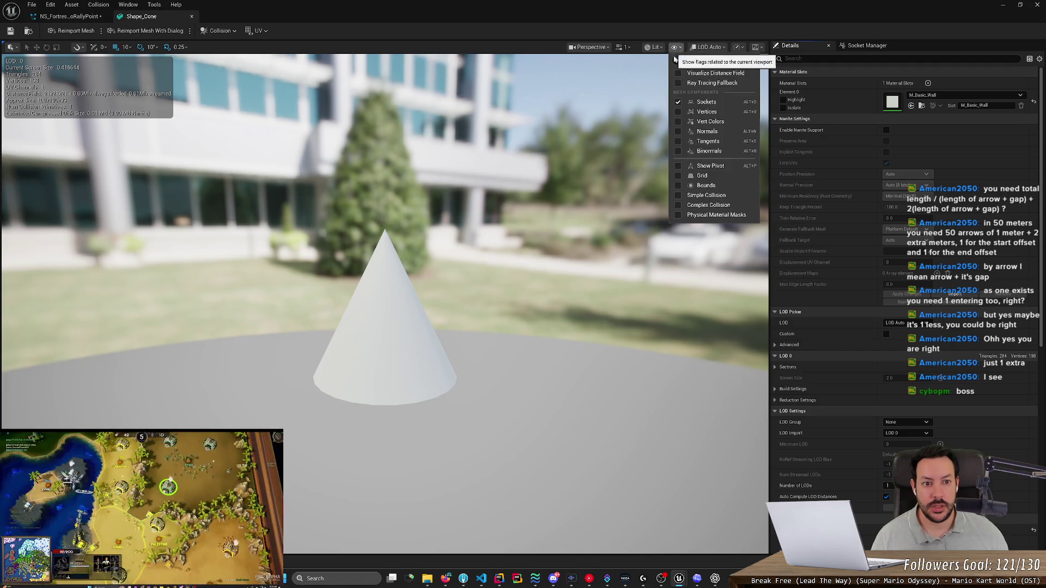
left_click(681, 112)
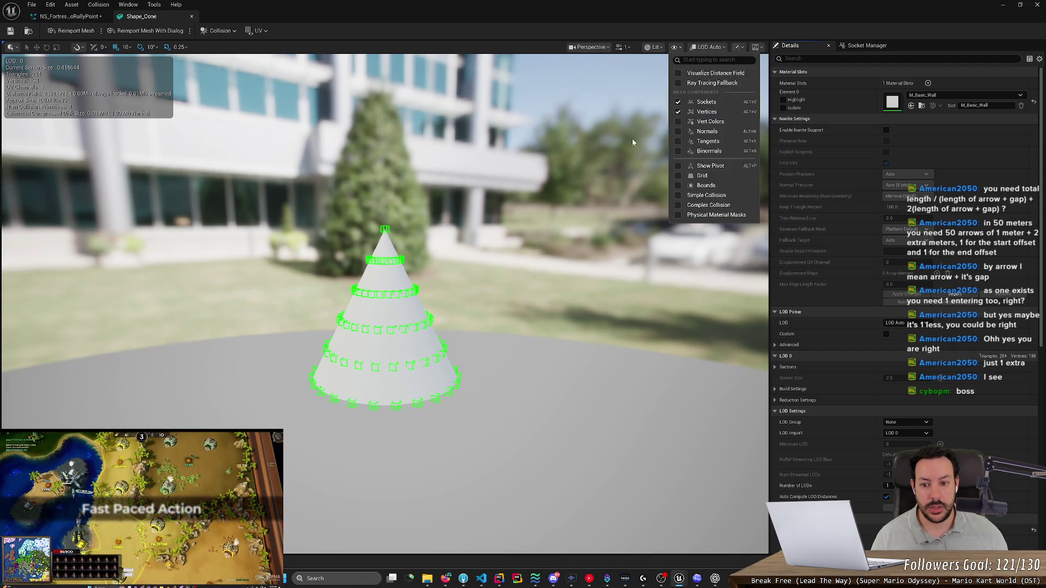
left_click(391, 406)
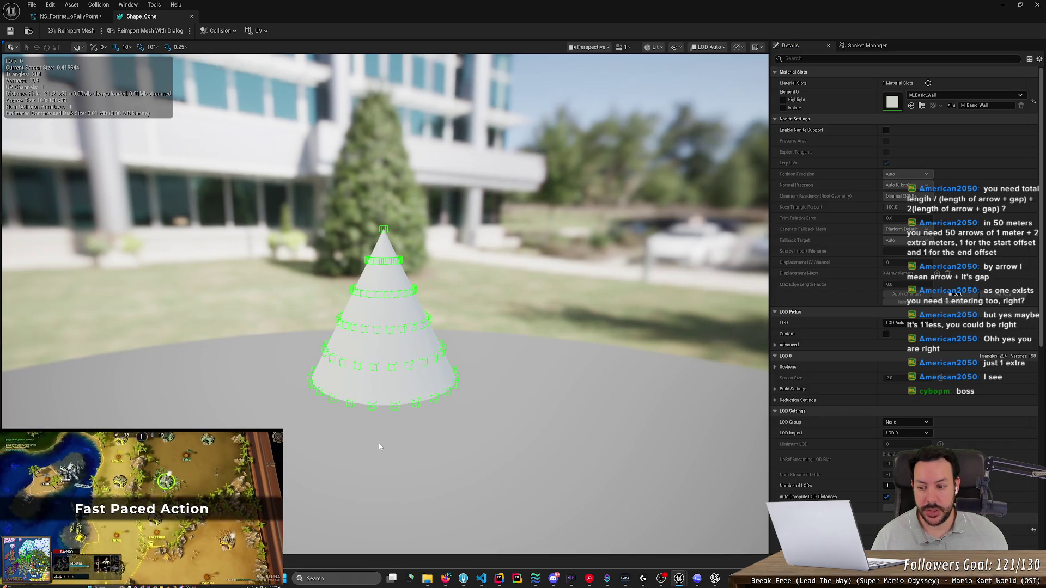
mouse_move(363, 467)
left_mouse_down()
mouse_move(349, 436)
mouse_move(365, 409)
left_mouse_up()
mouse_move(343, 209)
left_mouse_down()
mouse_move(343, 240)
mouse_move(338, 191)
mouse_move(343, 207)
left_mouse_up()
Step: Toggle the UV channel 0 layout overlay on the cone on and off
left_click(256, 31)
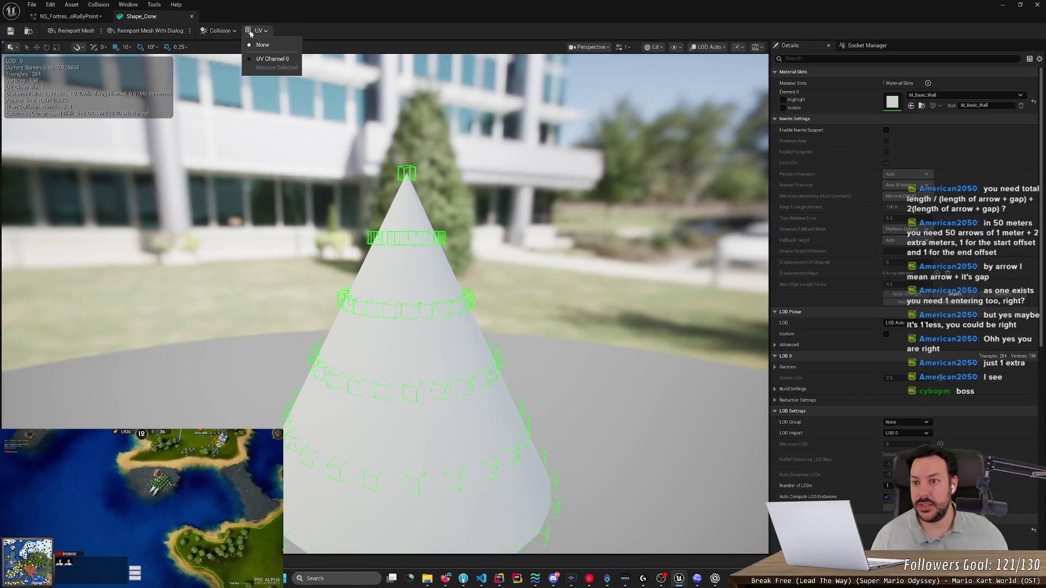
left_click(255, 31)
left_click(256, 30)
left_click(272, 59)
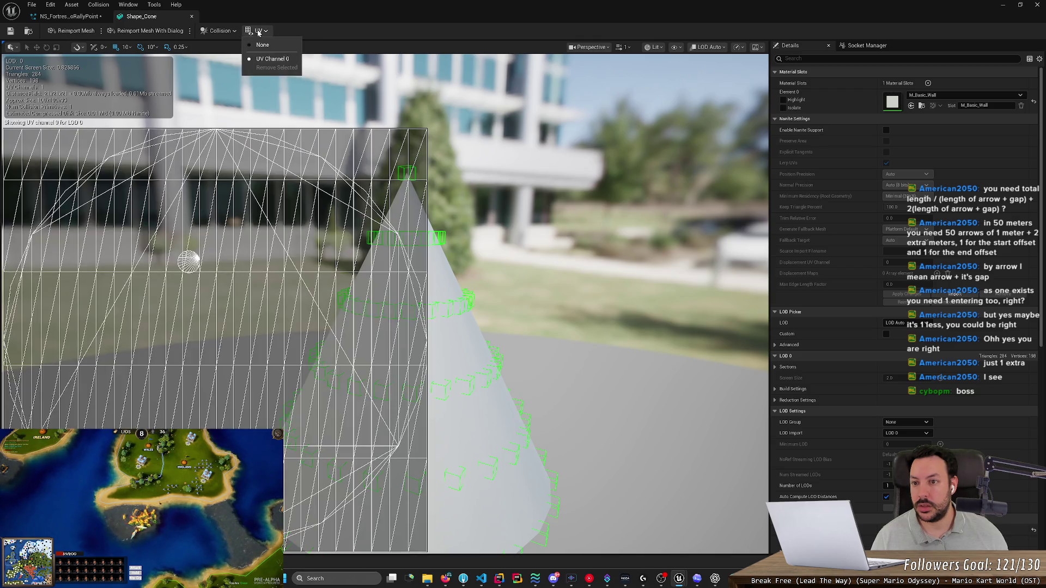
left_click(263, 44)
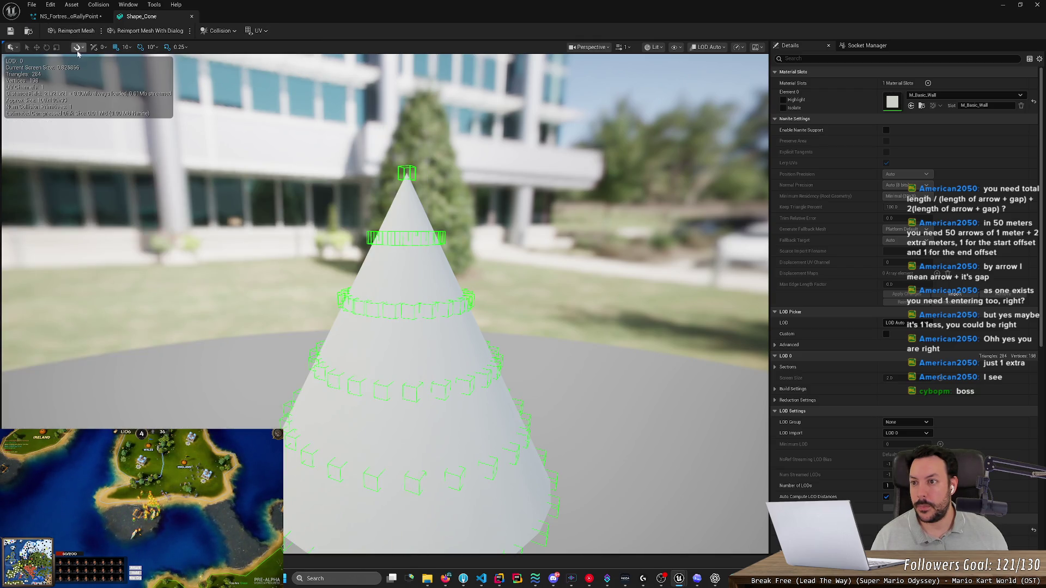
Step: Look through the reimport options, preview scene settings and sockets list, then reopen the Show menu
left_click(102, 31)
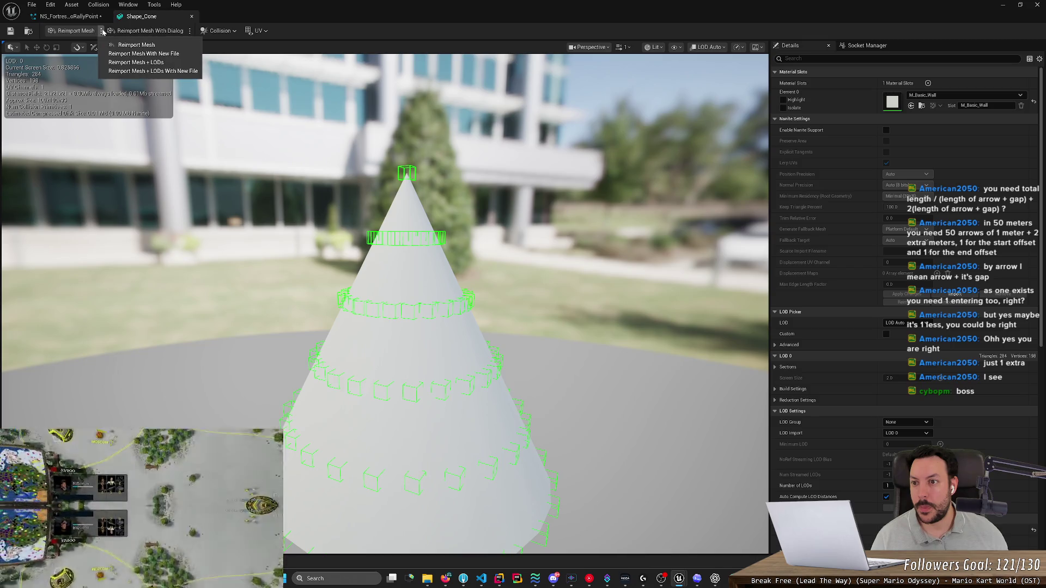
left_click(670, 39)
left_click(761, 47)
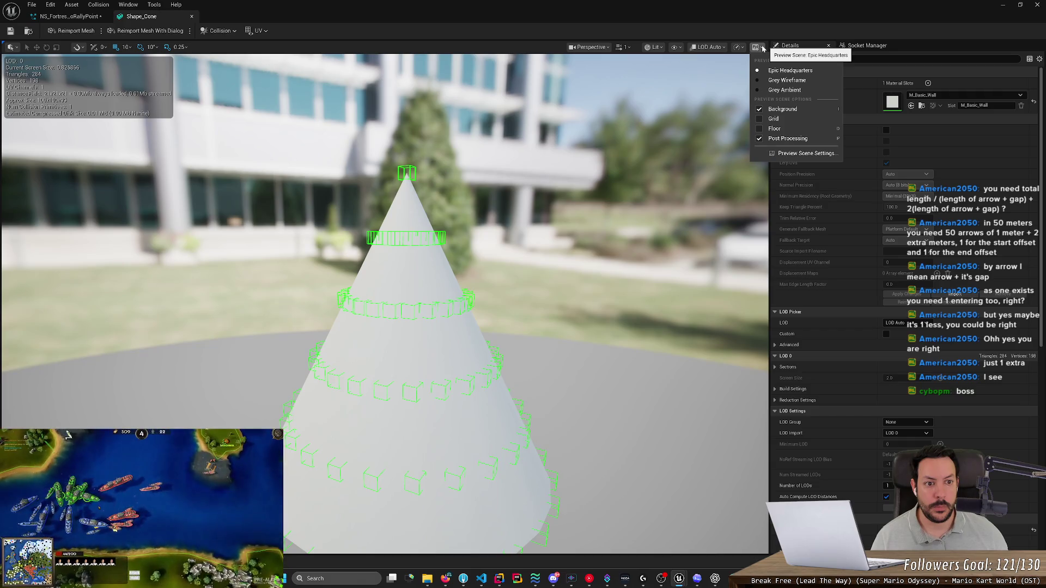
left_click(866, 45)
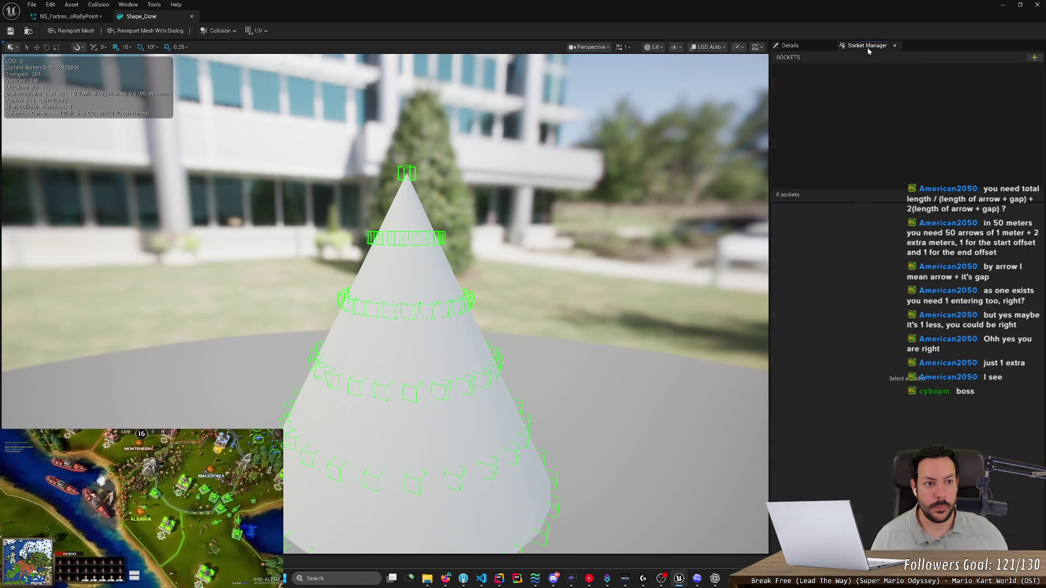
left_click(789, 46)
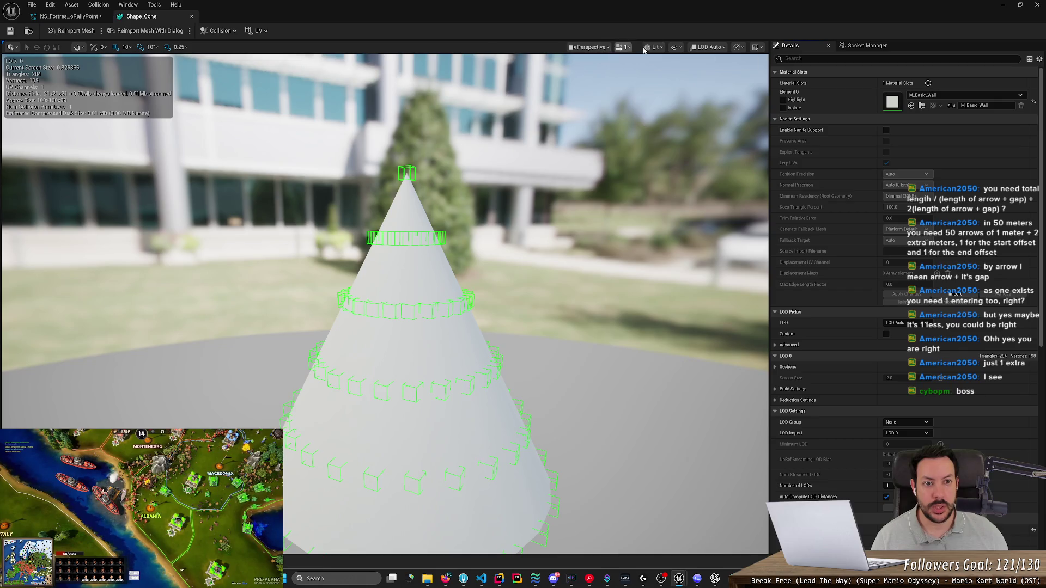
left_click(677, 47)
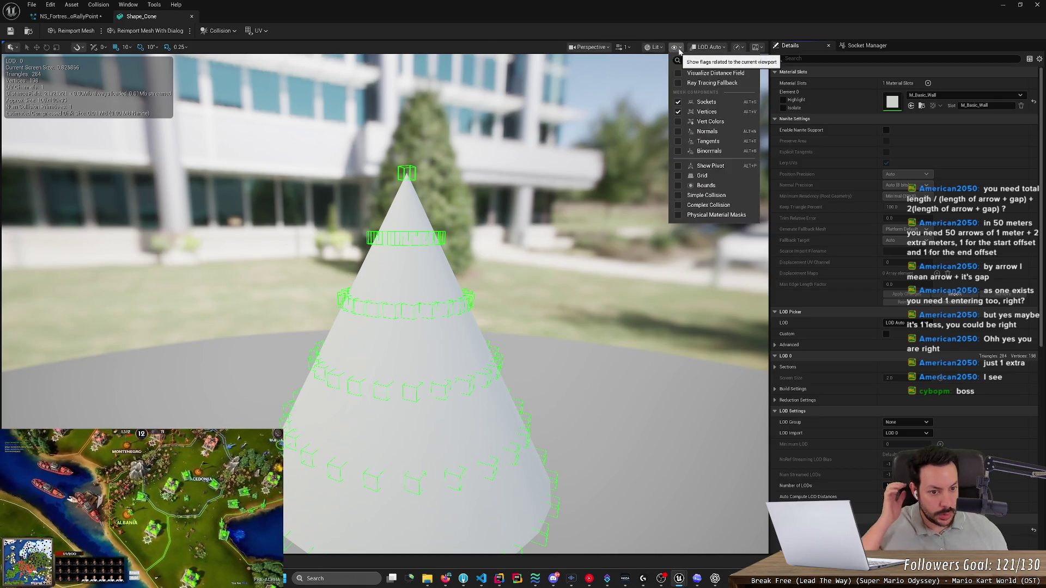
left_click(706, 196)
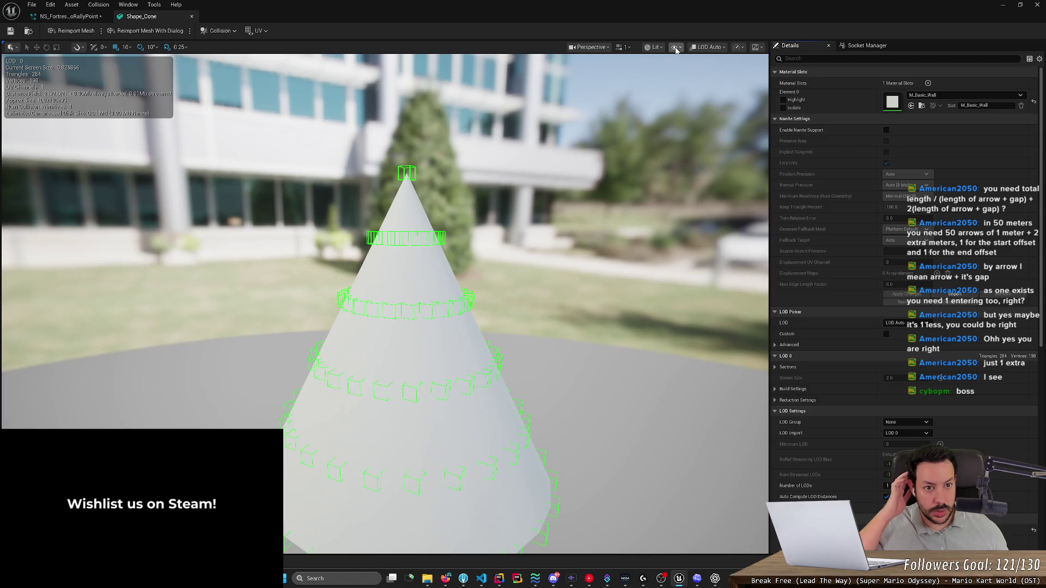
left_click(678, 47)
left_click(677, 48)
left_click(677, 47)
Step: Turn on Show > Bounds and recentre the view on the cone
left_click(697, 177)
scroll(640, 181, "down", 3)
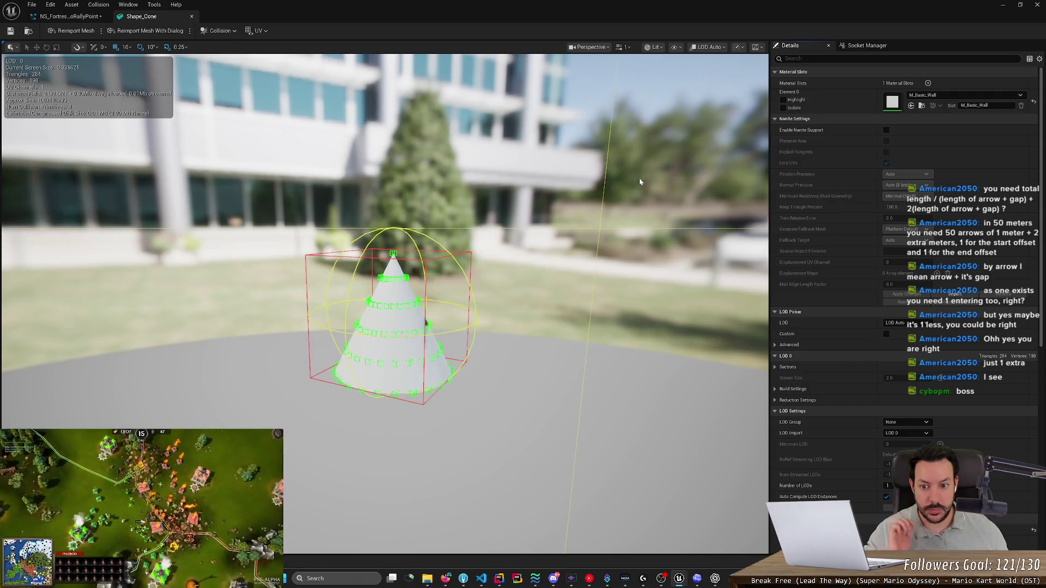
mouse_move(641, 181)
left_mouse_down()
mouse_move(626, 164)
mouse_move(637, 152)
mouse_move(626, 158)
mouse_move(654, 139)
mouse_move(636, 169)
mouse_move(593, 185)
left_mouse_up()
scroll(426, 304, "up", 3)
scroll(384, 175, "up", 1)
scroll(393, 246, "down", 2)
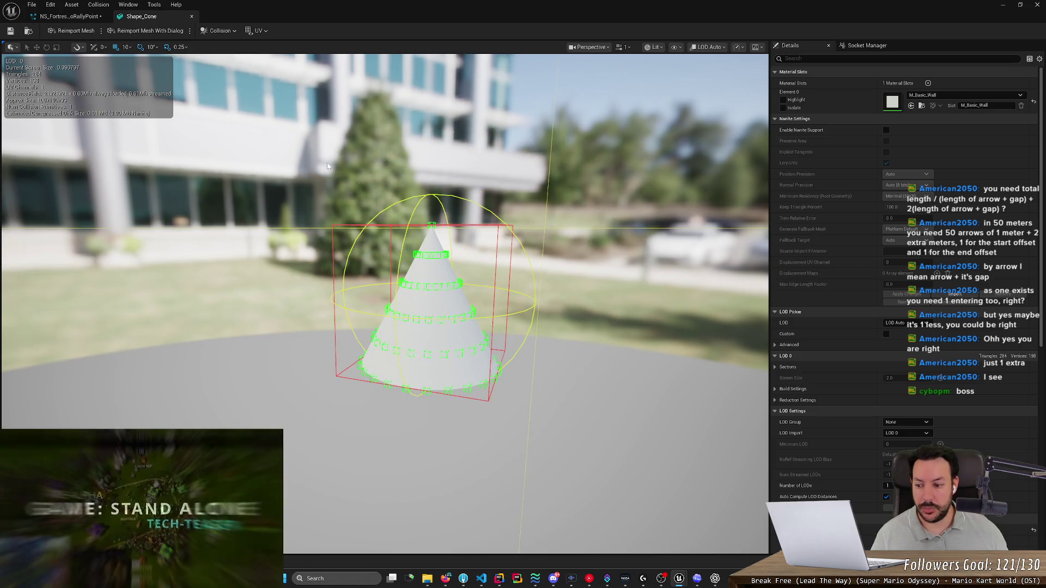
left_click_drag(392, 245, 338, 245)
key("f")
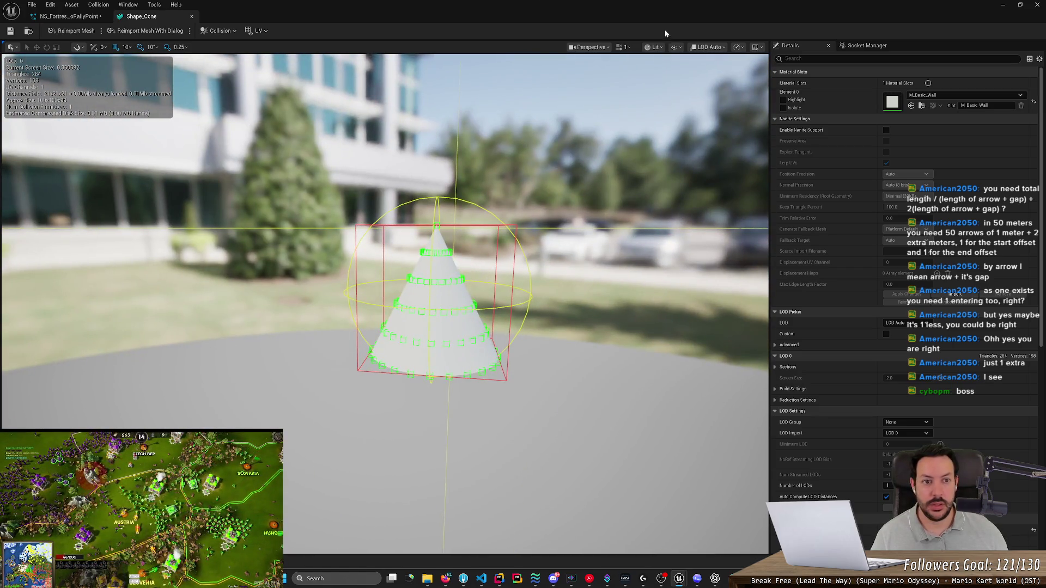
Step: Toggle Visualize Distance Field on and back off
left_click(676, 47)
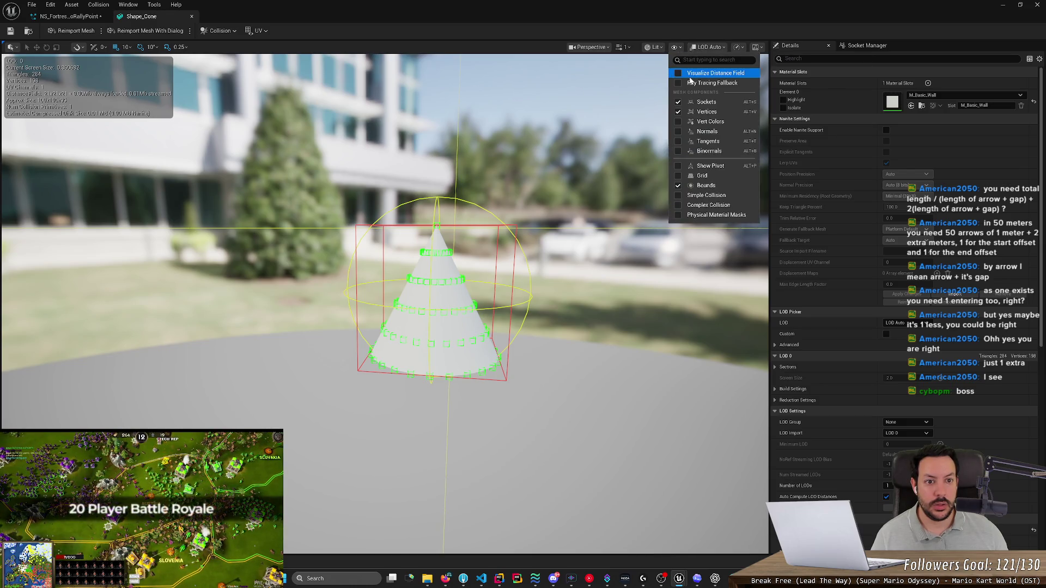
left_click(703, 73)
left_click(676, 47)
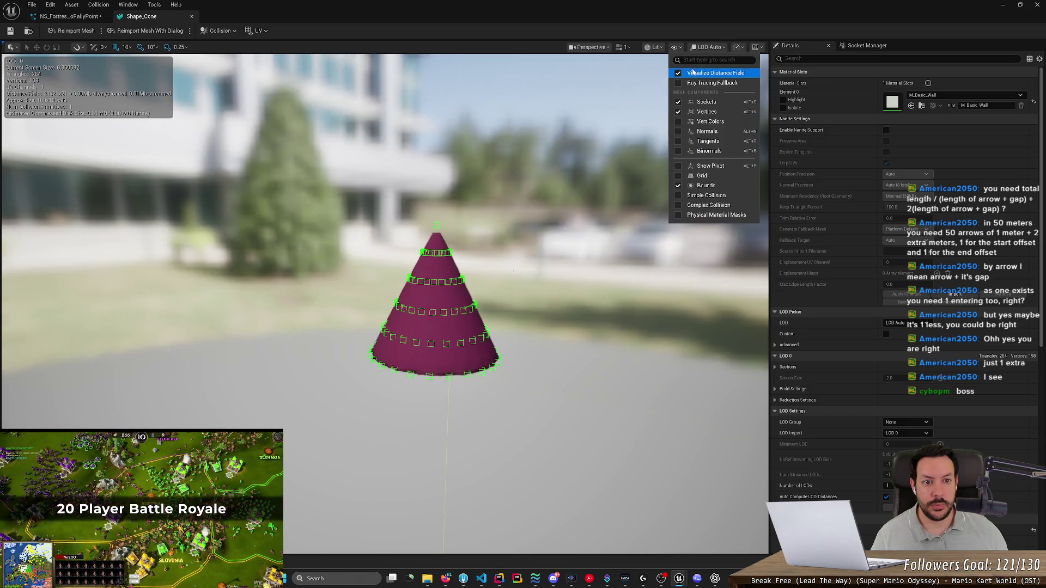
left_click(693, 73)
Step: Hide and restore the outdoor environment backdrop, then orbit around the cone
left_click(676, 47)
left_click(685, 86)
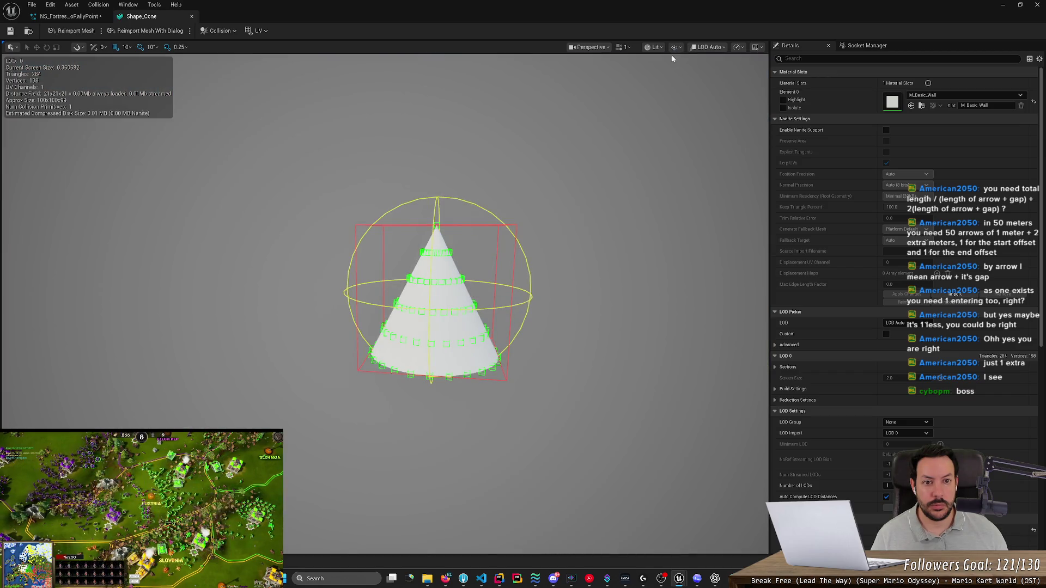
left_click(653, 47)
left_click(676, 47)
left_click(689, 84)
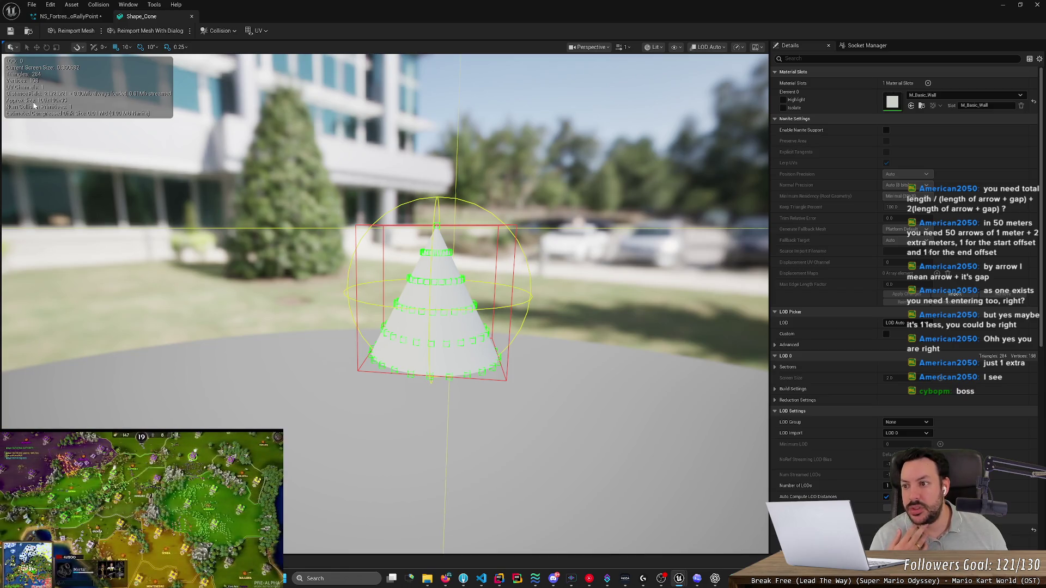
mouse_move(336, 242)
left_mouse_down()
mouse_move(297, 243)
mouse_move(327, 244)
left_mouse_up()
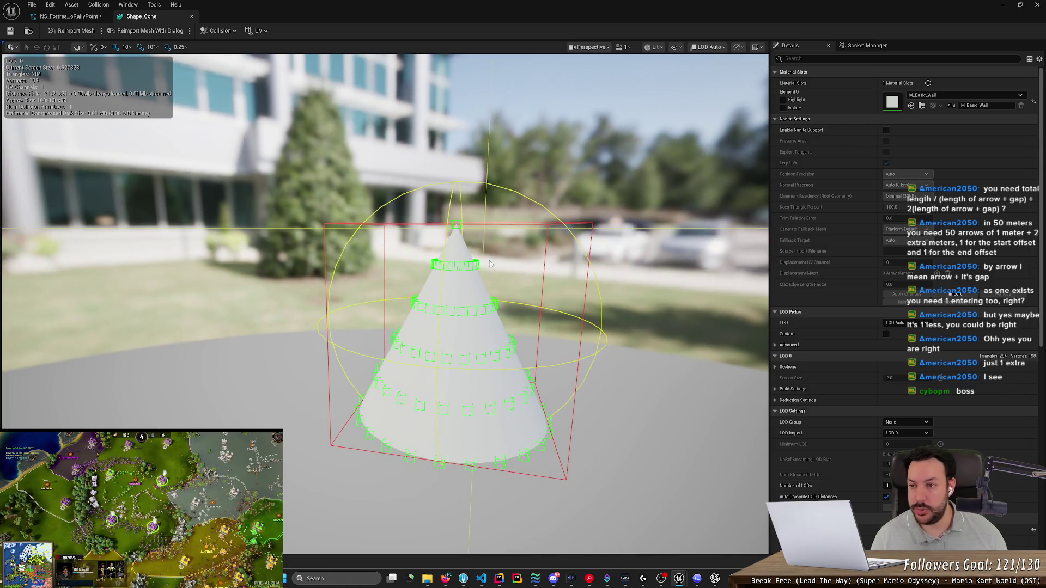
mouse_move(421, 221)
left_mouse_down()
mouse_move(373, 232)
mouse_move(533, 215)
left_mouse_up()
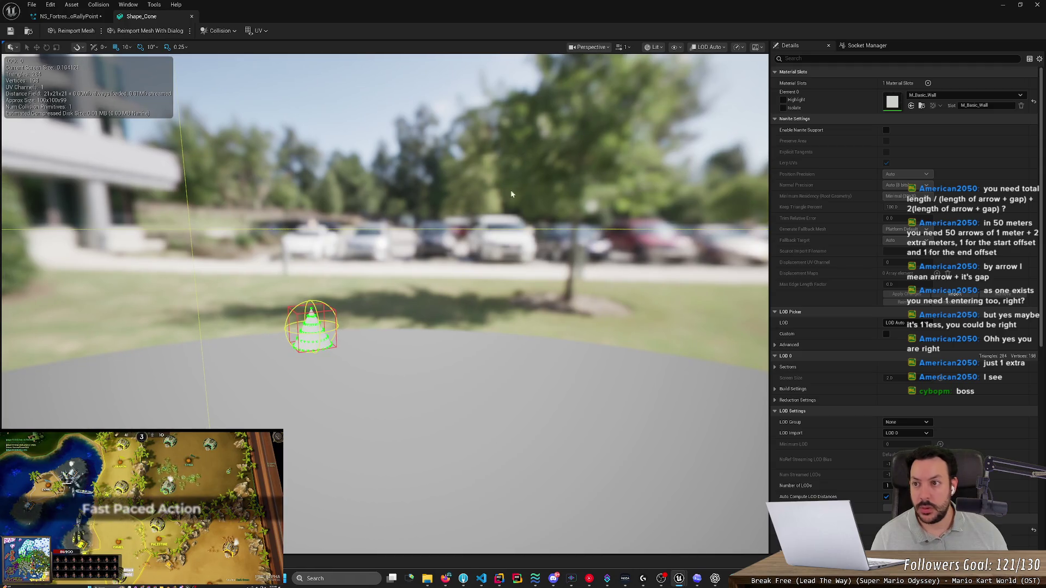
Step: Look through the Static Mesh Editor's Tools and Perspective camera menus
left_click(153, 5)
mouse_move(118, 7)
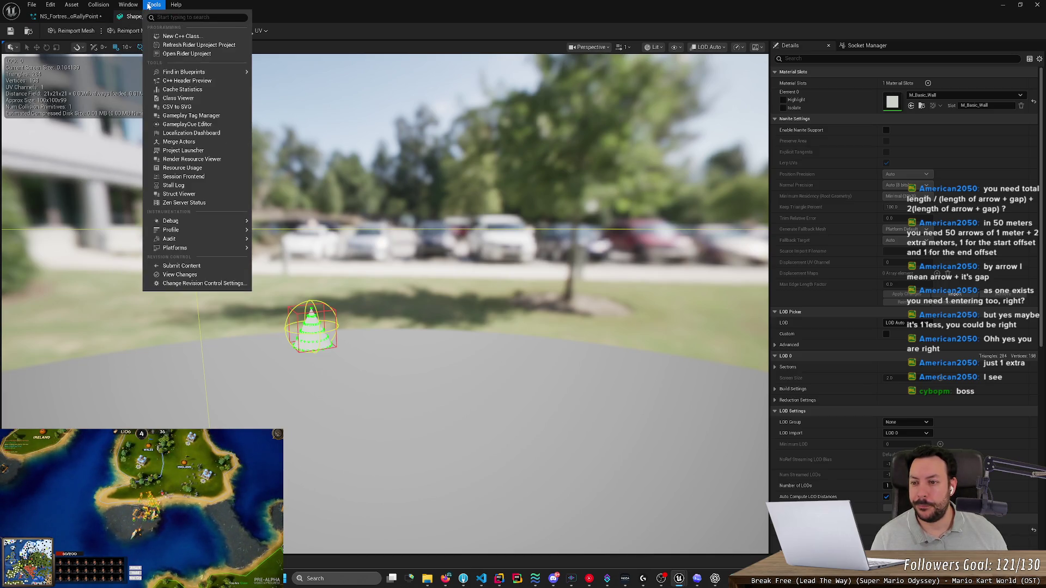
left_click(590, 48)
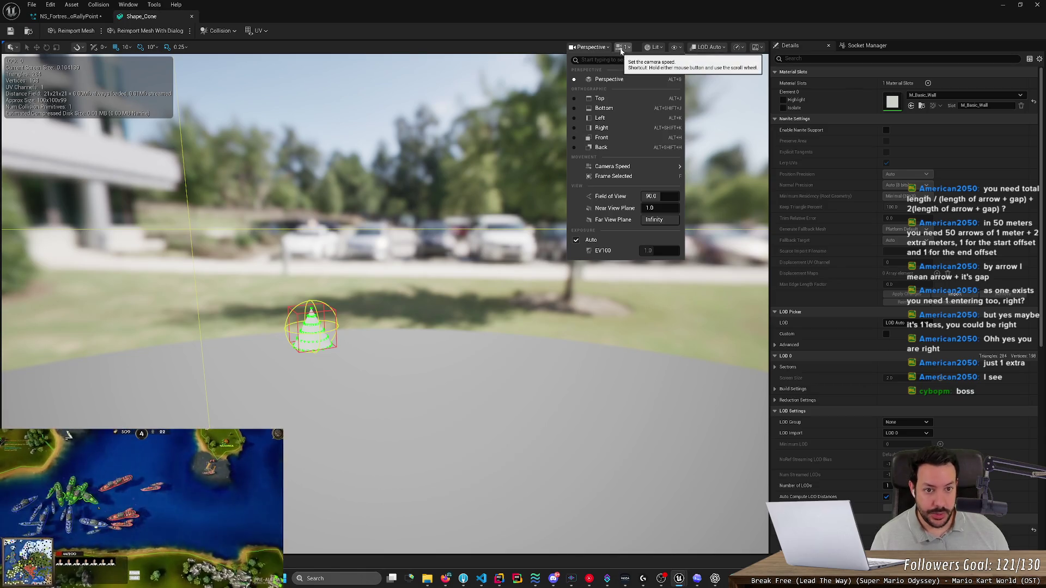
left_click(653, 53)
Step: Enable the grid from the Lit view-mode menu and orbit the viewport around Shape_Cone
left_click(653, 53)
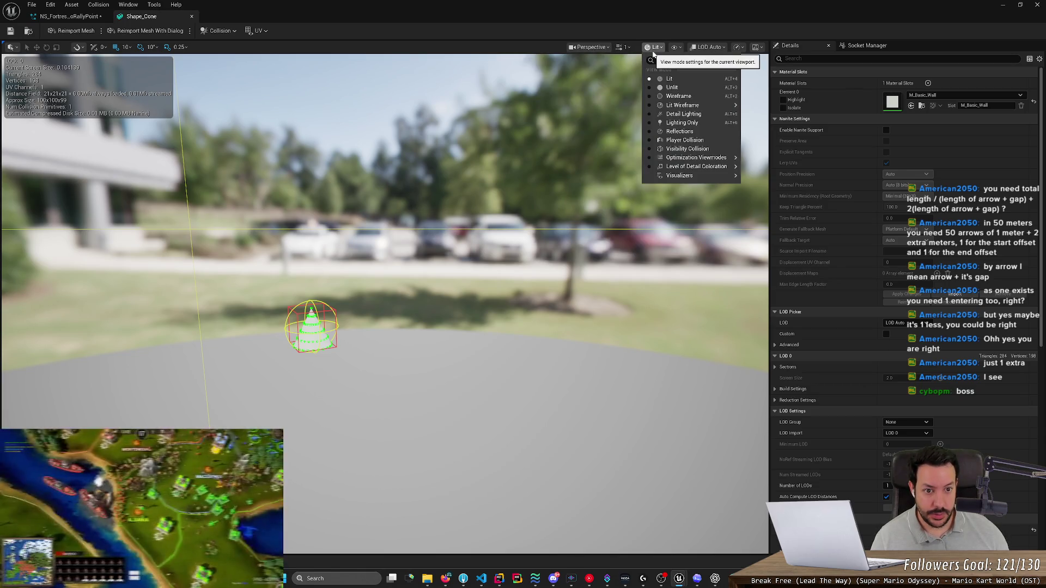
mouse_move(700, 167)
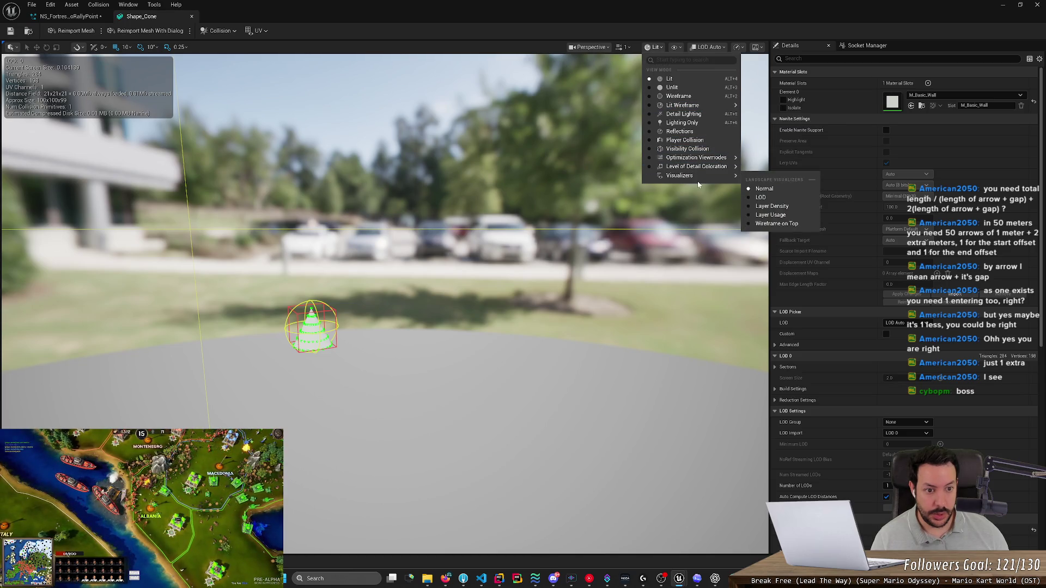
mouse_move(432, 182)
left_mouse_down()
mouse_move(382, 188)
mouse_move(401, 187)
left_mouse_up()
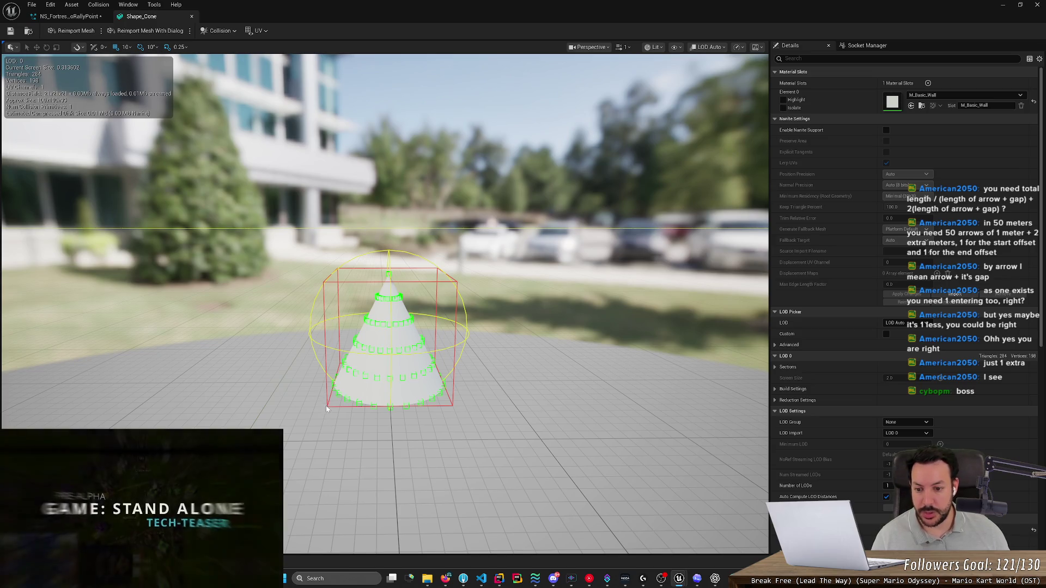
mouse_move(320, 419)
left_mouse_down()
mouse_move(262, 415)
mouse_move(412, 418)
left_mouse_up()
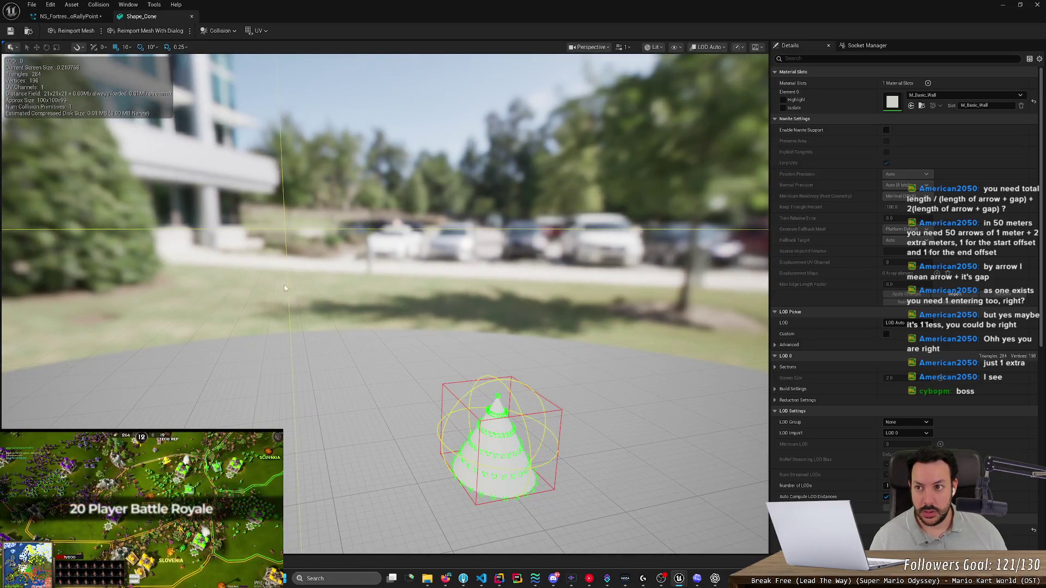
Step: Return to the NS_FortressToRallyPoint system and save it with Ctrl+S
left_click(68, 16)
scroll(283, 229, "down", 5)
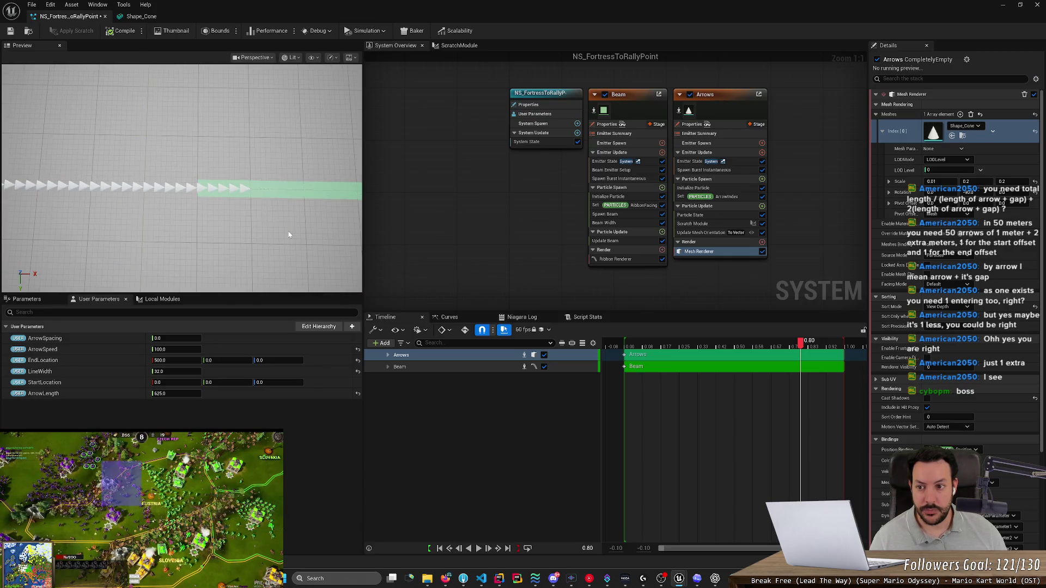
key("ctrl+s")
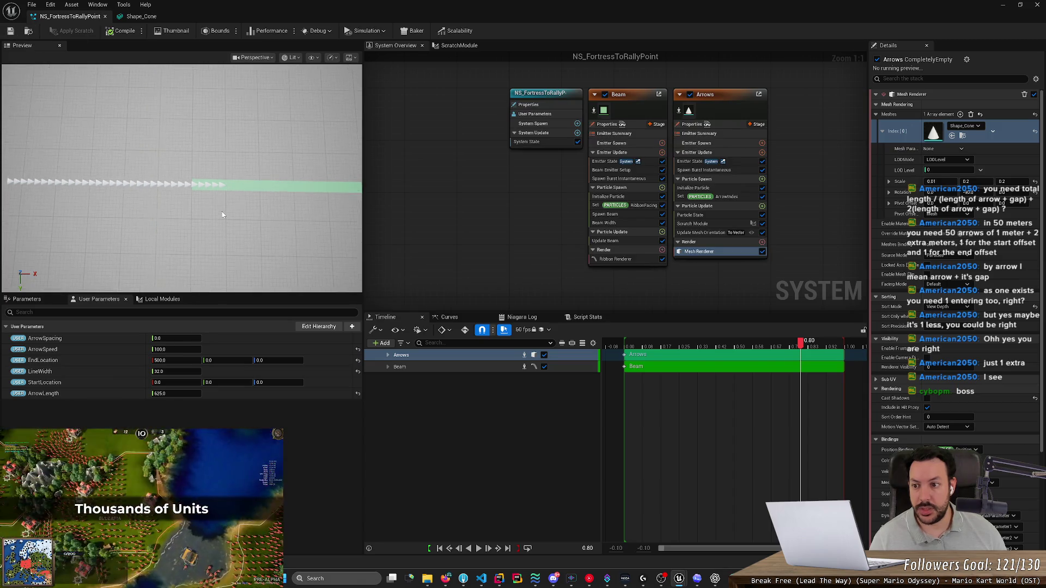
Step: Change the ArrowLength user parameter from 625 to 500
left_click(179, 393)
type("500")
key("Return")
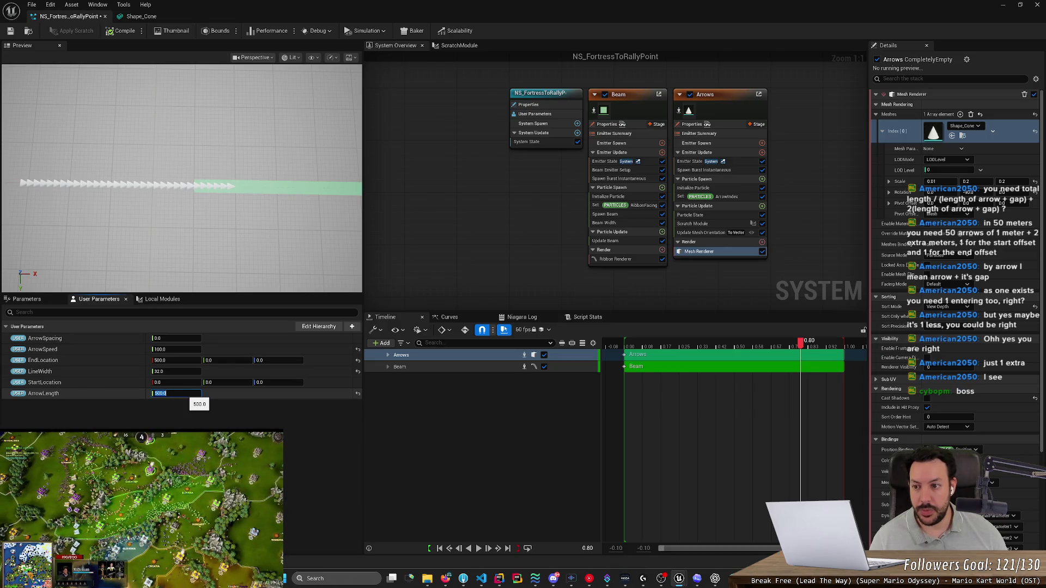
scroll(315, 201, "up", 3)
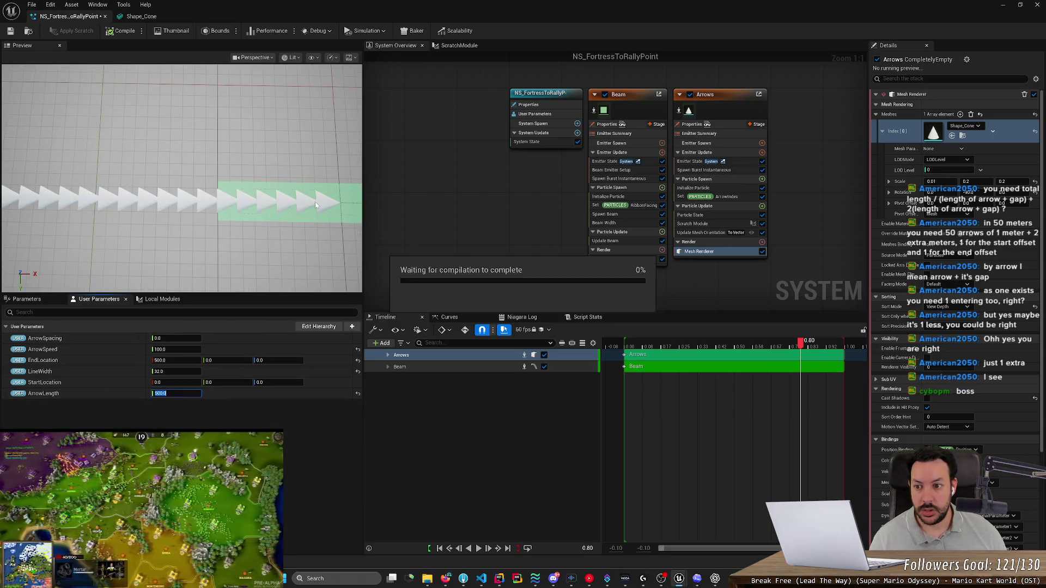
left_click(716, 93)
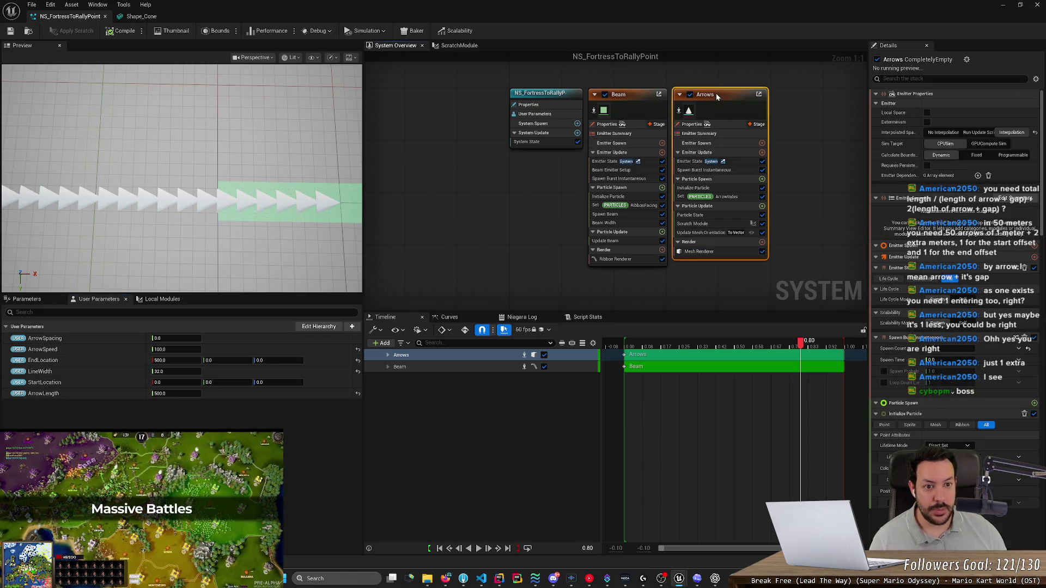
Step: Set the Arrows emitter's Spawn Burst Instantaneous Spawn Count to 26
left_click(708, 170)
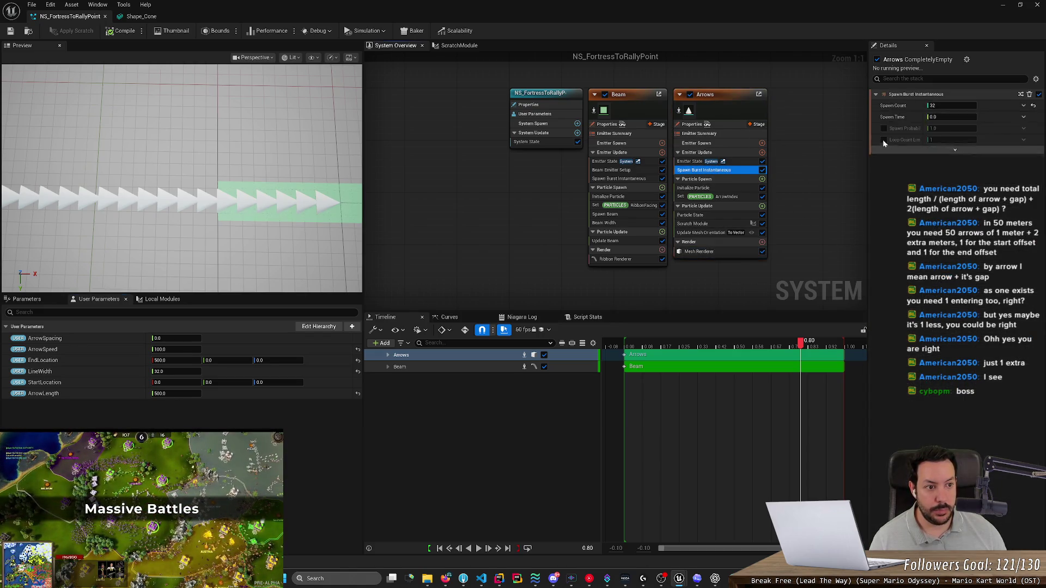
left_click(950, 105)
type("31")
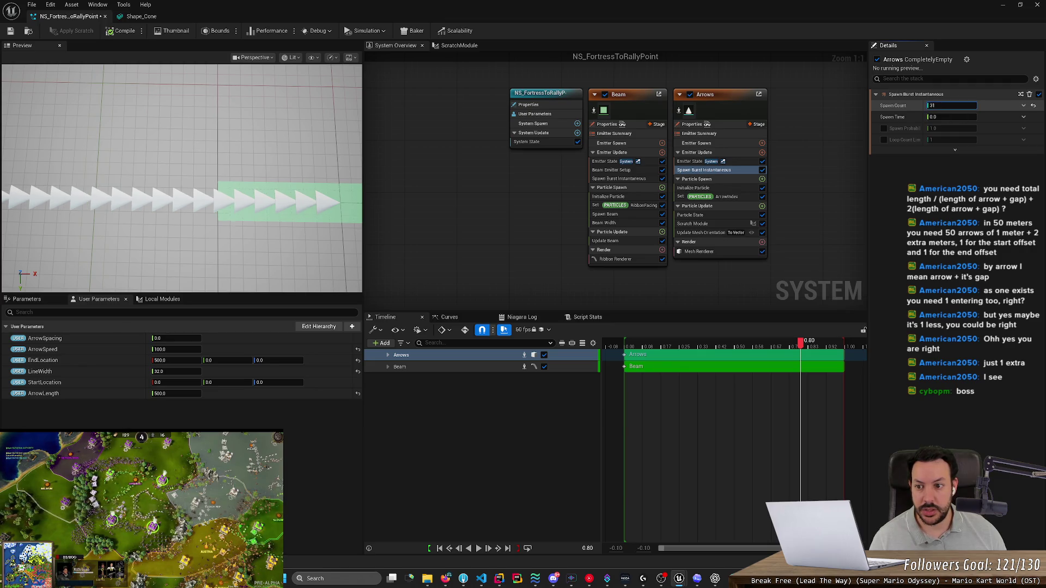
key("BackSpace")
type("0")
key("BackSpace")
key("BackSpace")
type("25")
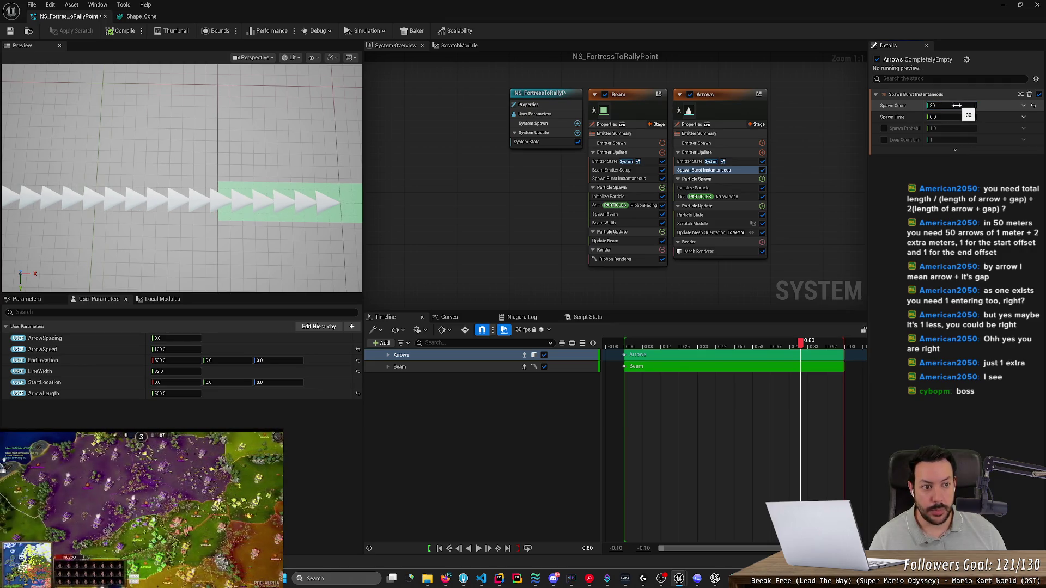
key("BackSpace")
type("4")
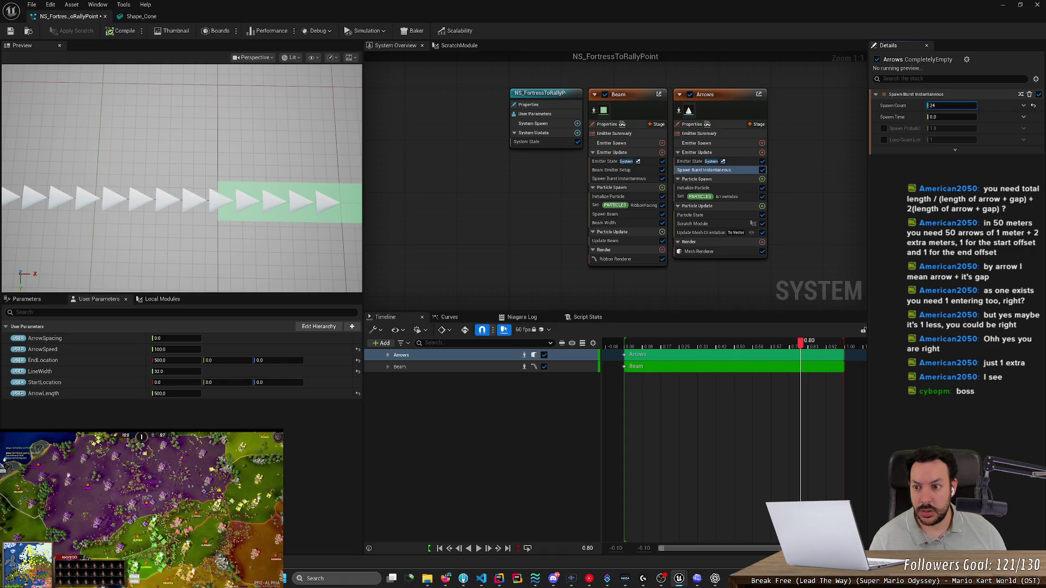
key("BackSpace")
type("6")
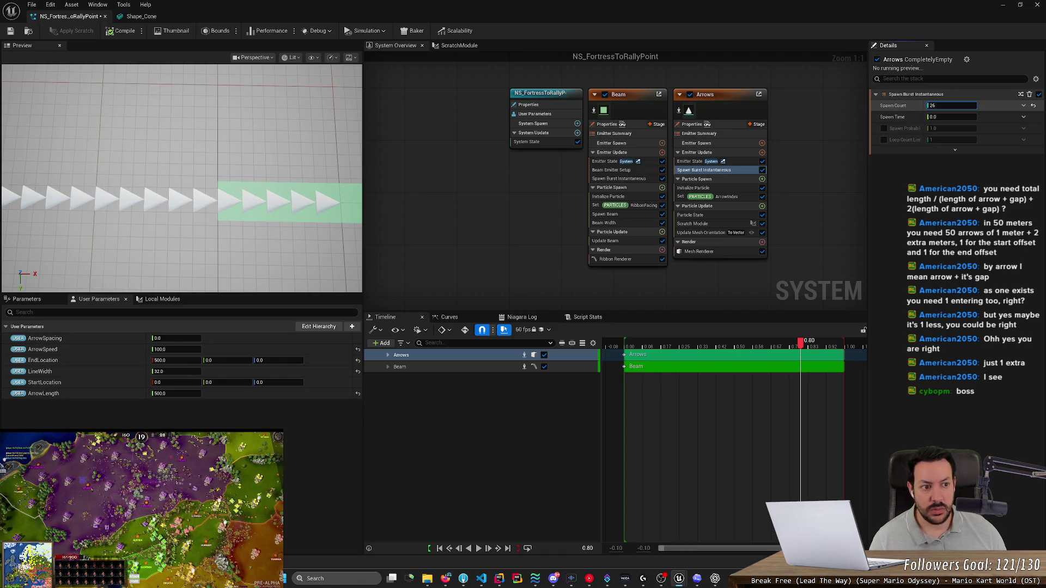
left_click(315, 175)
Step: Zoom the preview in and out to check the row of arrows along the beam
scroll(245, 185, "down", 5)
scroll(309, 210, "up", 1)
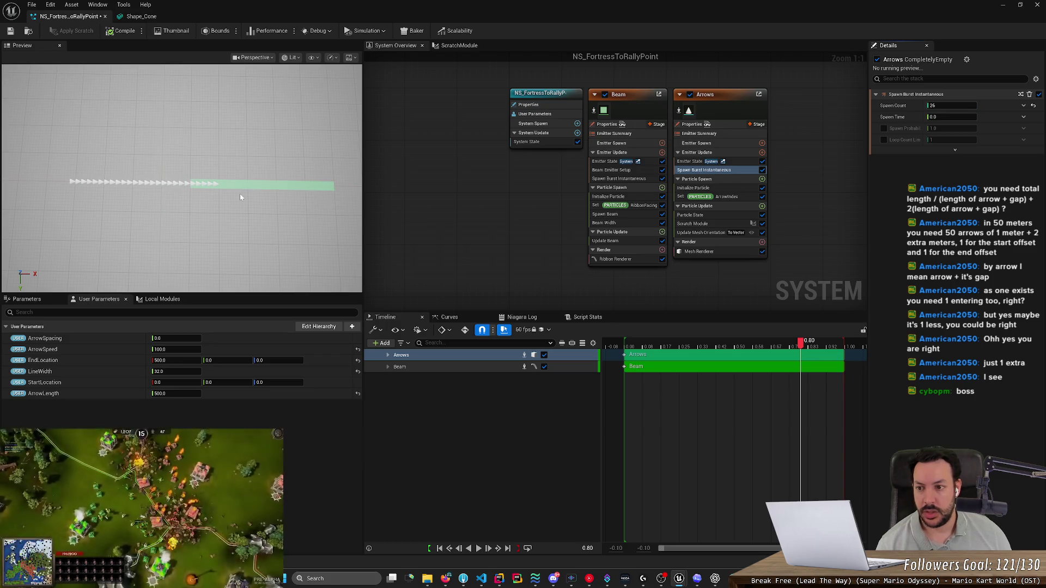
scroll(230, 195, "up", 3)
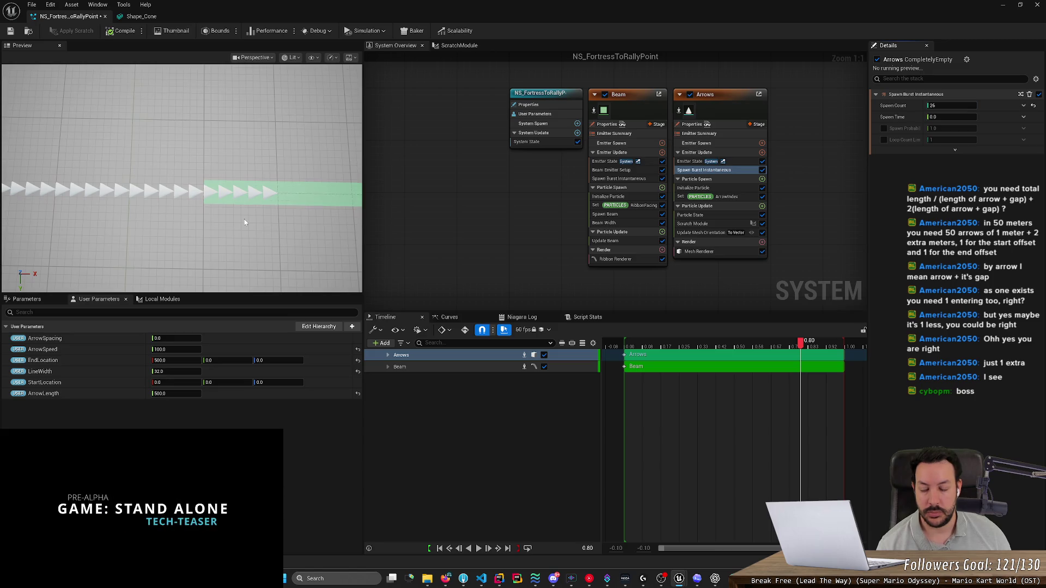
scroll(233, 221, "down", 3)
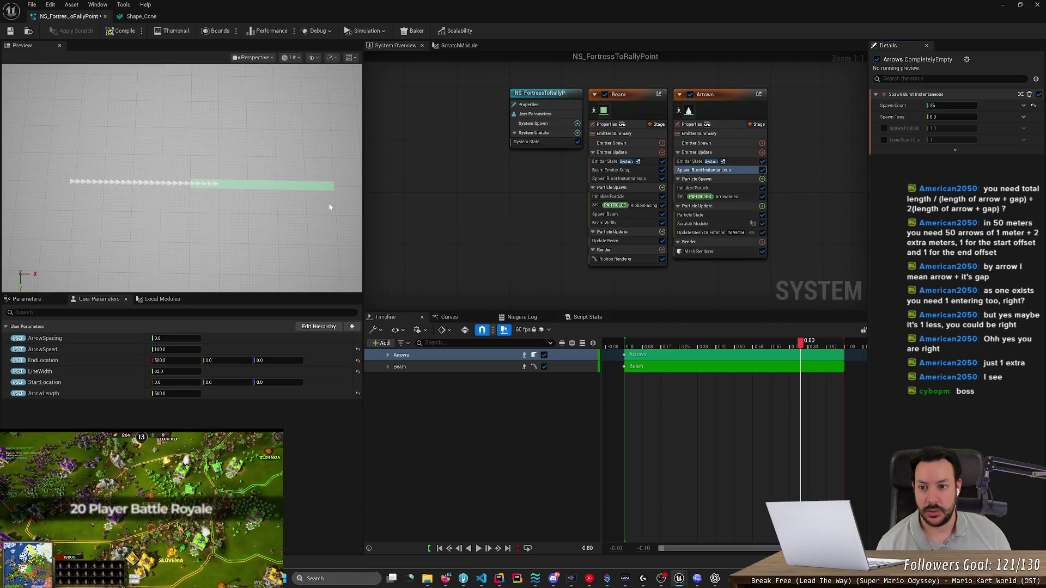
Step: Try a Spawn Count of 25 and pan the preview to view the beam's end
left_click(933, 106)
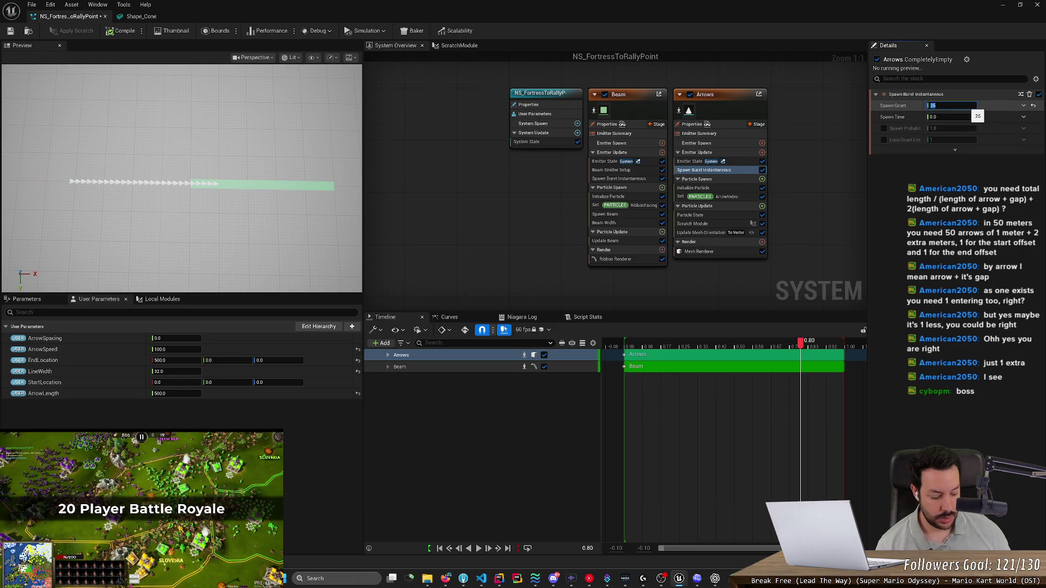
type("25")
key("Return")
scroll(174, 221, "up", 3)
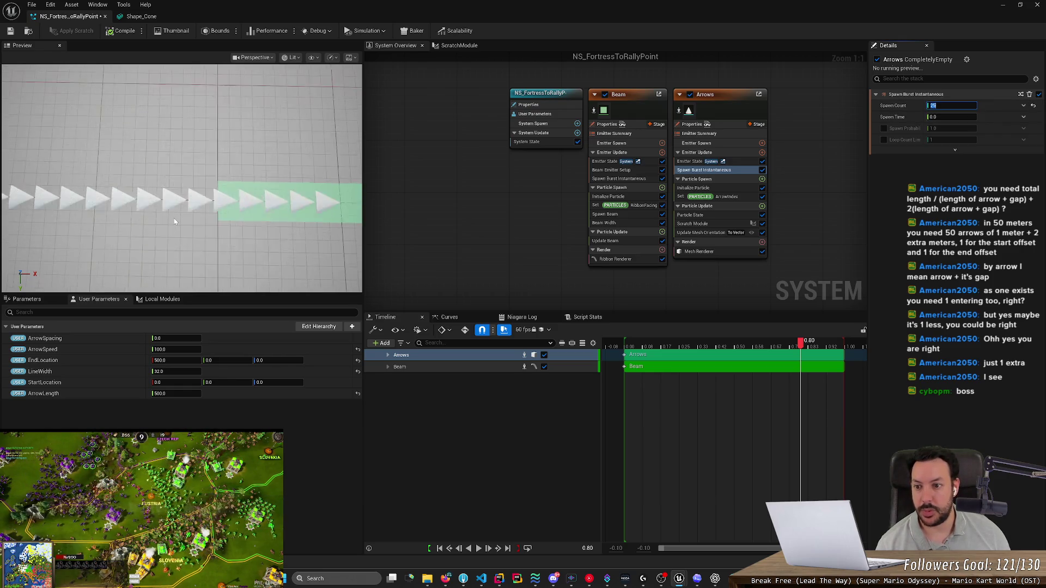
scroll(174, 221, "up", 2)
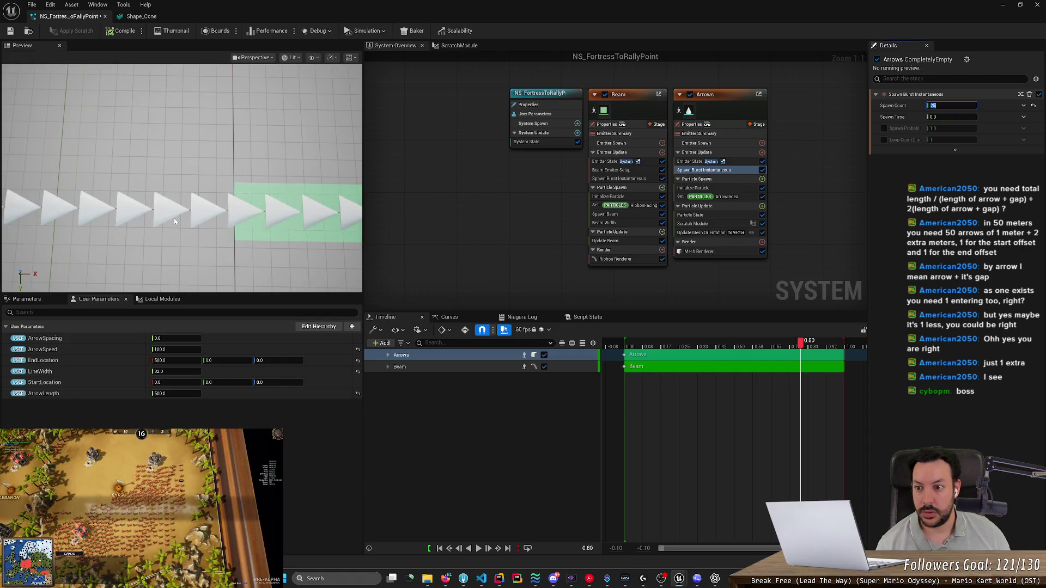
scroll(174, 220, "down", 5)
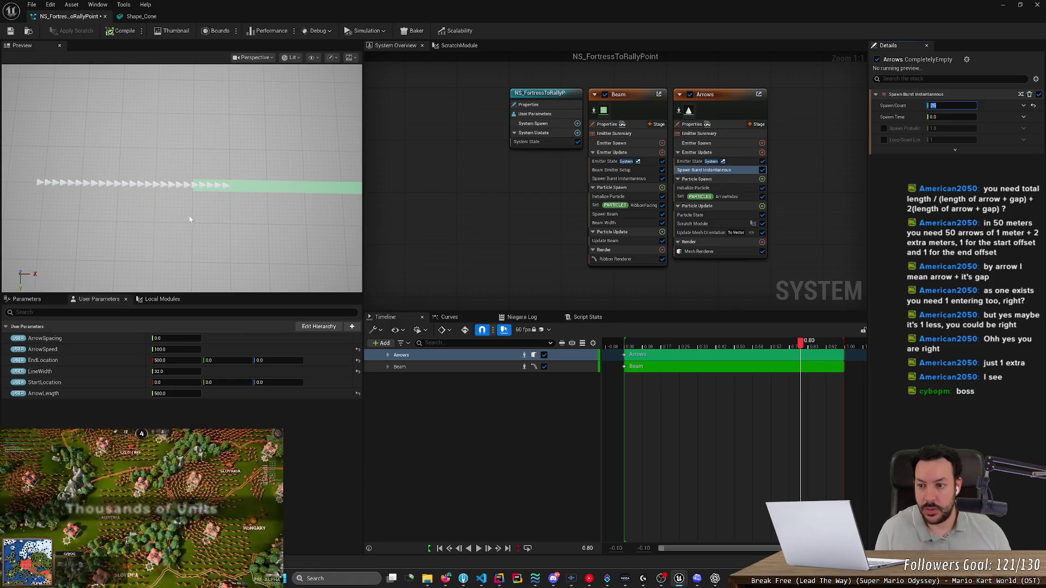
mouse_move(168, 222)
left_mouse_down()
mouse_move(213, 221)
mouse_move(238, 206)
mouse_move(282, 213)
left_mouse_up()
scroll(238, 206, "up", 5)
scroll(251, 204, "down", 3)
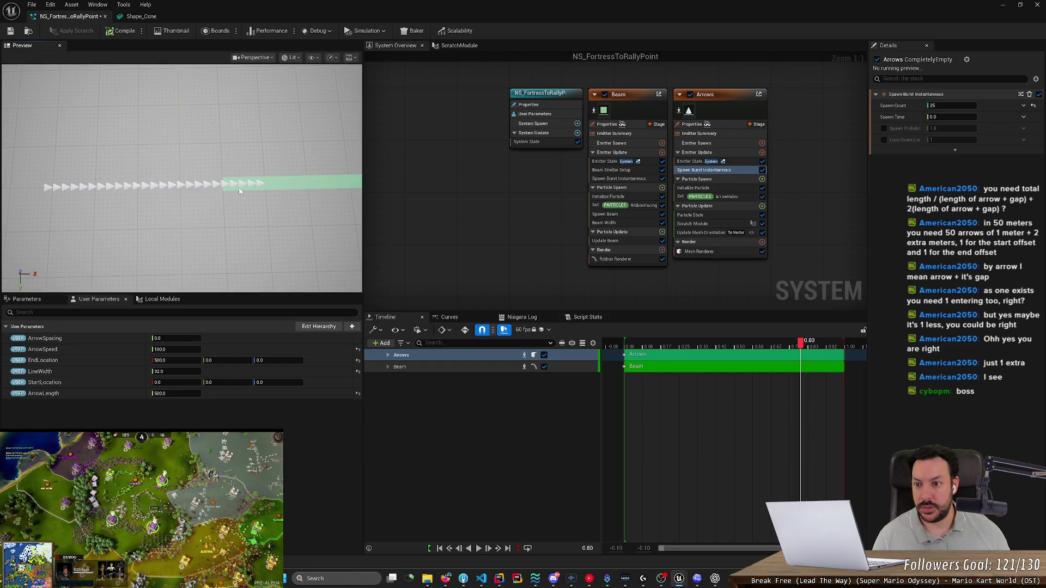
scroll(236, 190, "up", 2)
Step: Restore the Spawn Count to 26 and move the preview camera along the arrow row
left_click(961, 106)
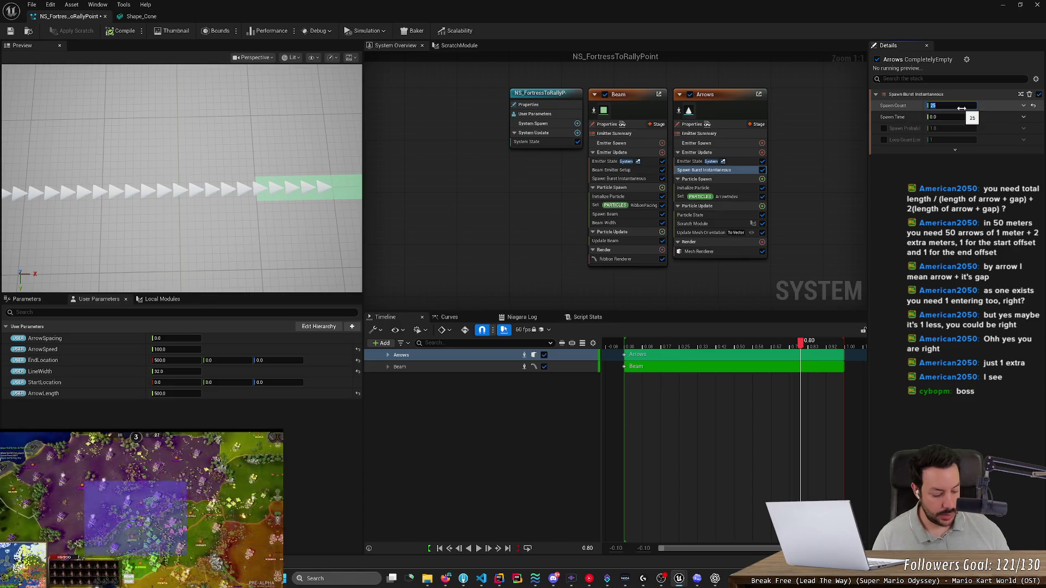
type("26")
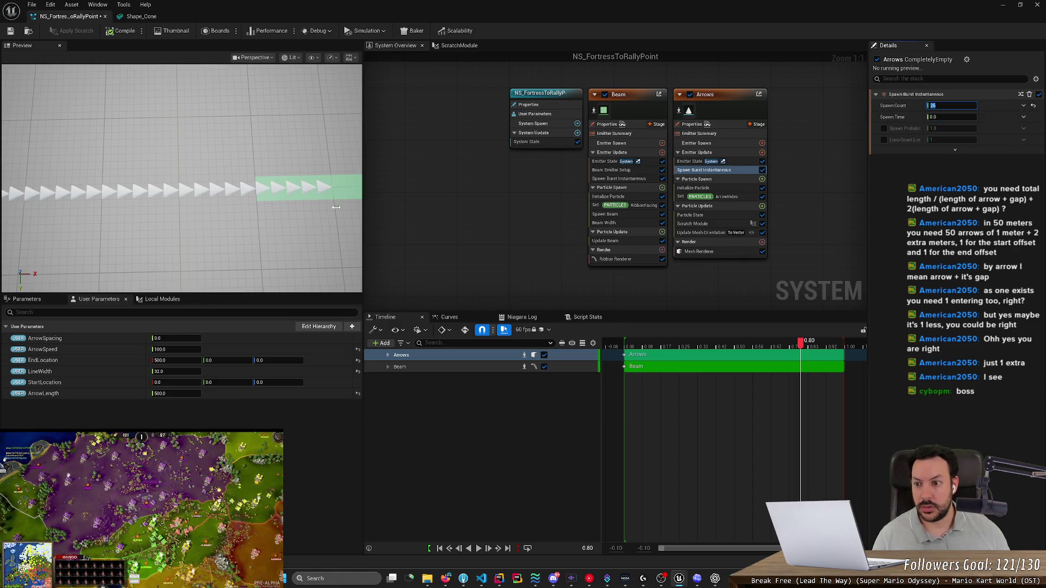
mouse_move(145, 241)
left_mouse_down()
mouse_move(145, 218)
mouse_move(131, 218)
left_mouse_up()
left_click_drag(177, 171, 178, 199)
left_click_drag(259, 218, 259, 223)
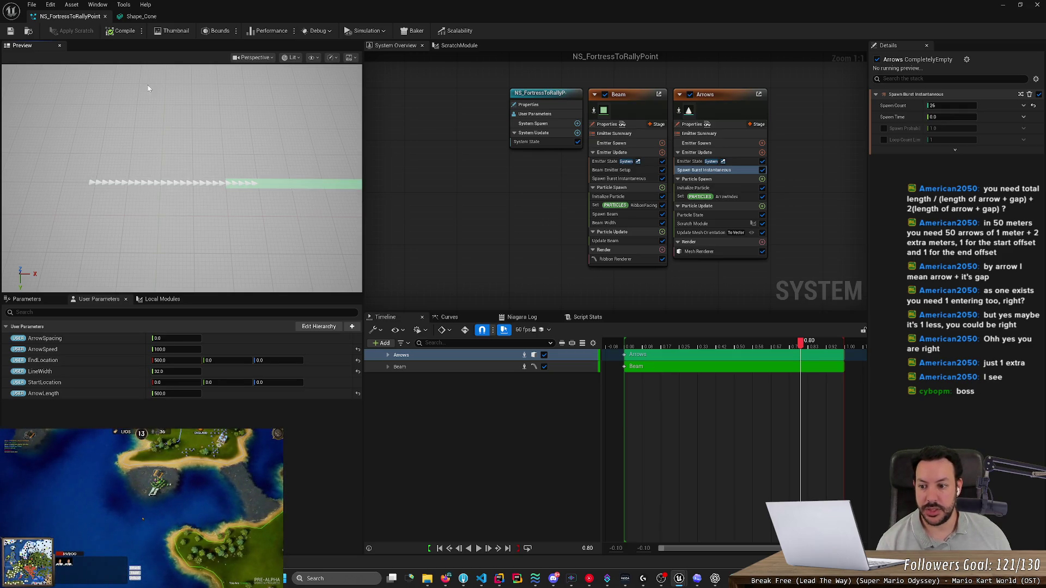
Step: Rewind the timeline to 0.00, orbit the preview, and scrub to the end to see 26 arrows
mouse_move(800, 347)
left_mouse_down()
mouse_move(613, 347)
mouse_move(625, 349)
left_mouse_up()
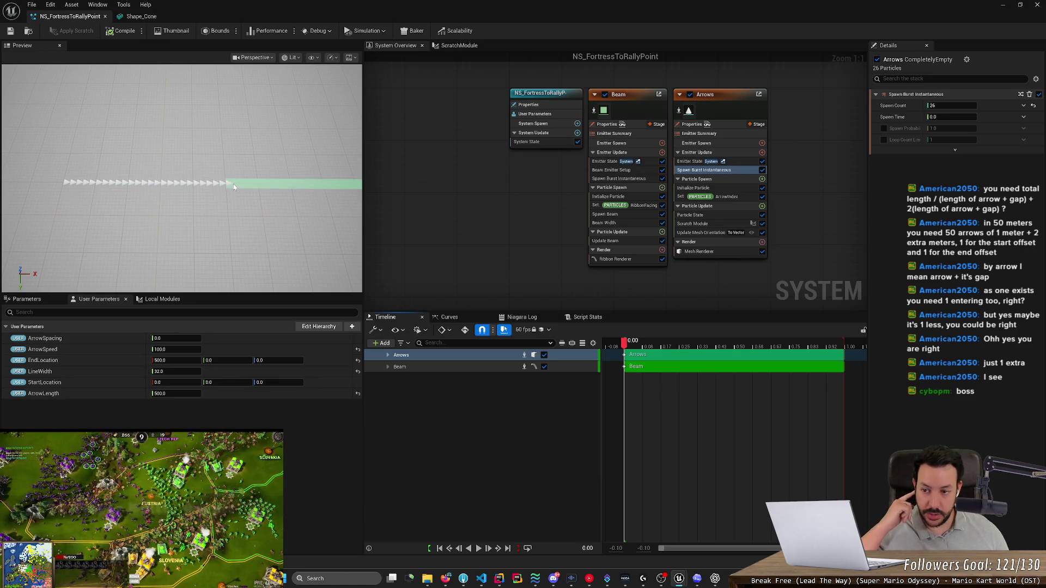
mouse_move(231, 186)
left_mouse_down()
mouse_move(293, 207)
mouse_move(185, 229)
mouse_move(218, 234)
left_mouse_up()
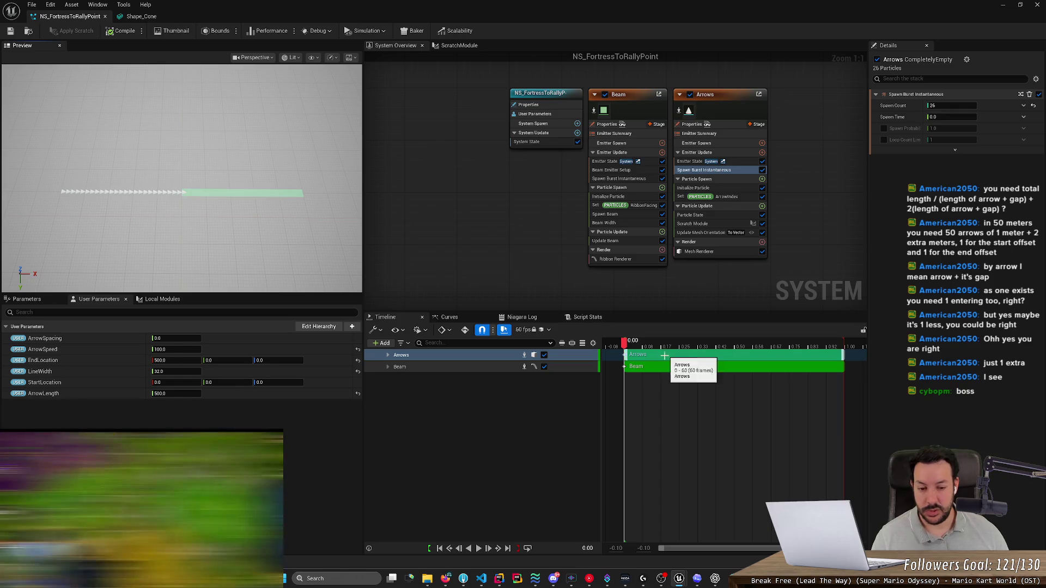
mouse_move(627, 347)
left_mouse_down()
mouse_move(878, 358)
mouse_move(610, 354)
left_mouse_up()
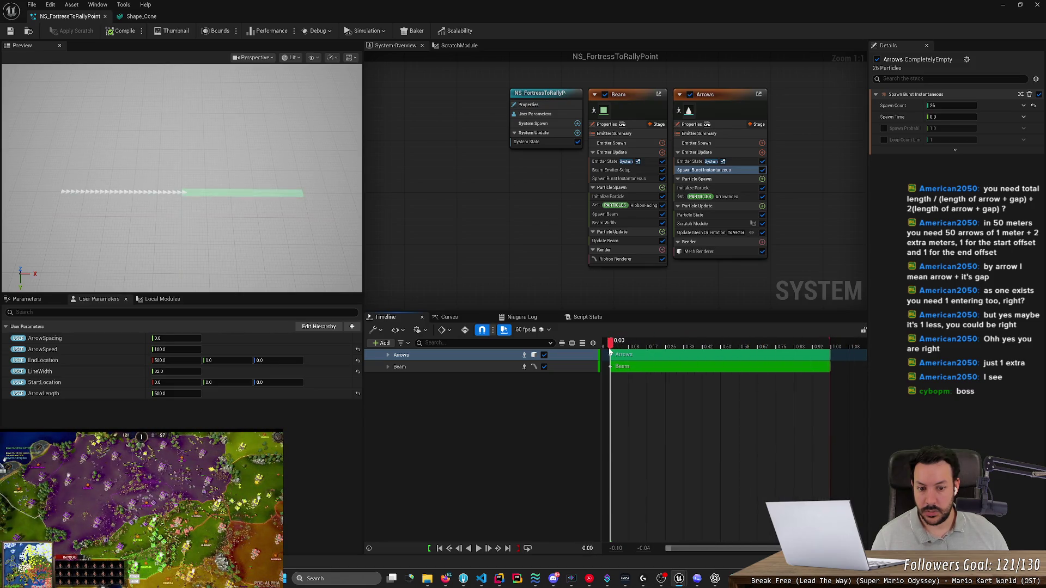
Step: Start editing the ArrowSpeed value, then cancel without changing it
left_click(177, 348)
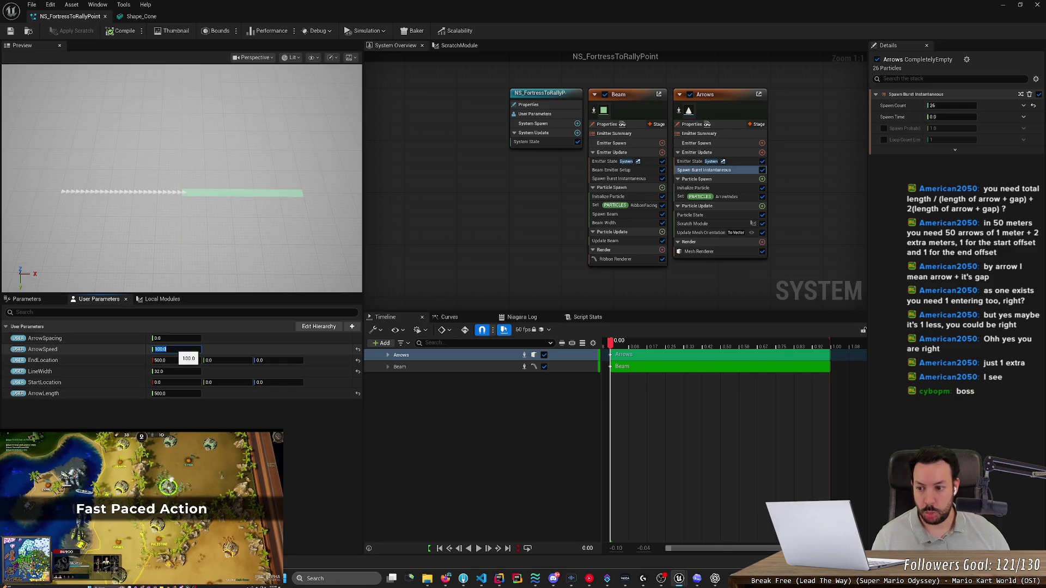
key("Home")
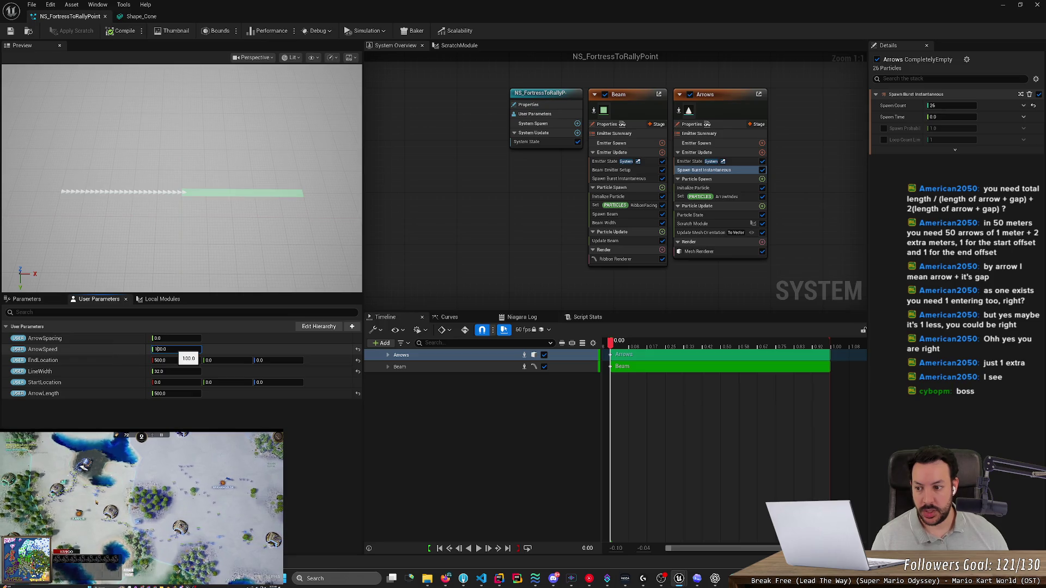
key("Return")
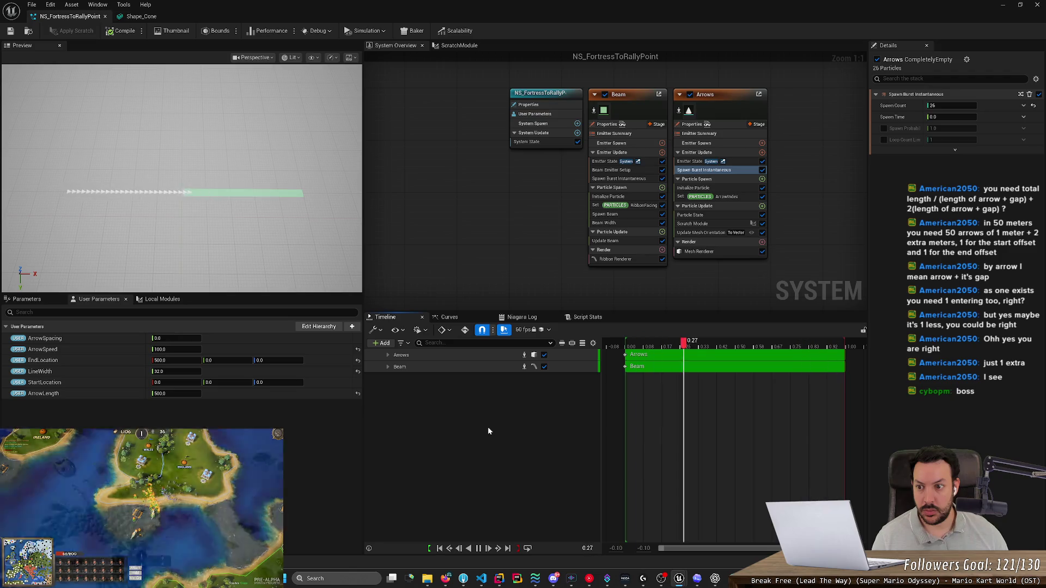
Step: Pause playback near the end of the timeline and zoom the preview on the arrows
key("space")
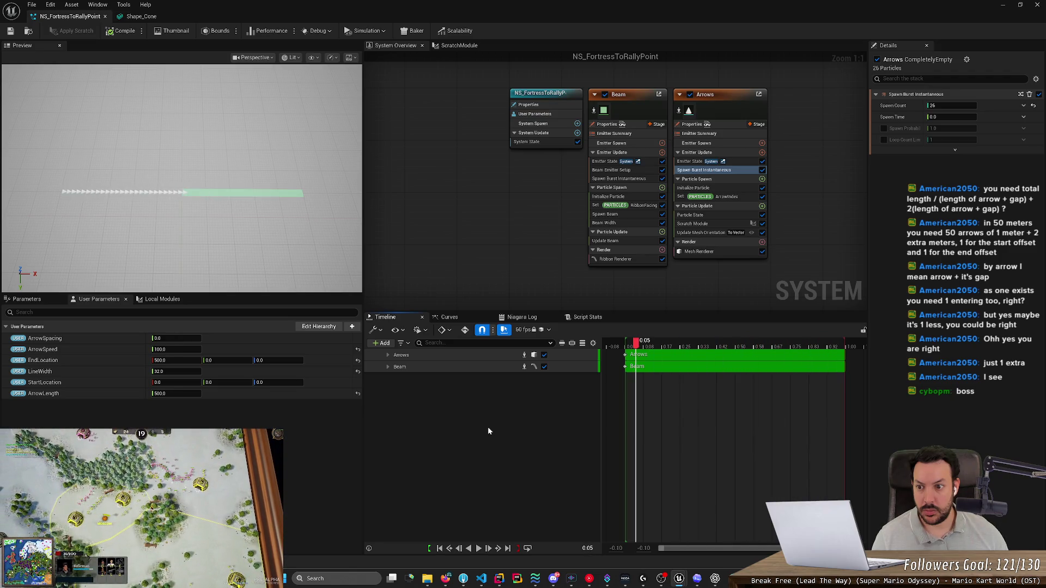
left_click_drag(708, 343, 845, 348)
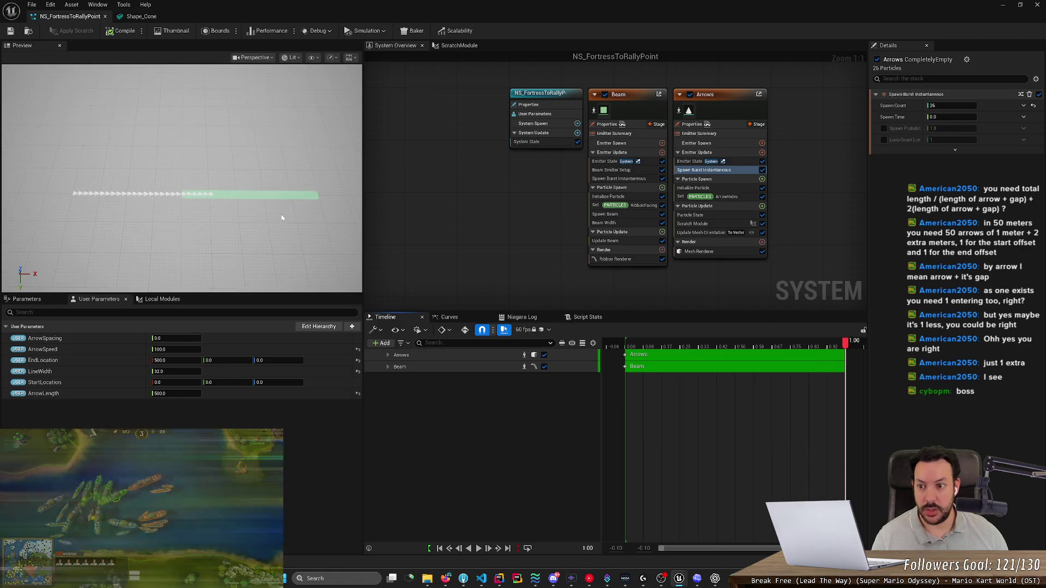
scroll(273, 231, "up", 5)
scroll(267, 241, "down", 3)
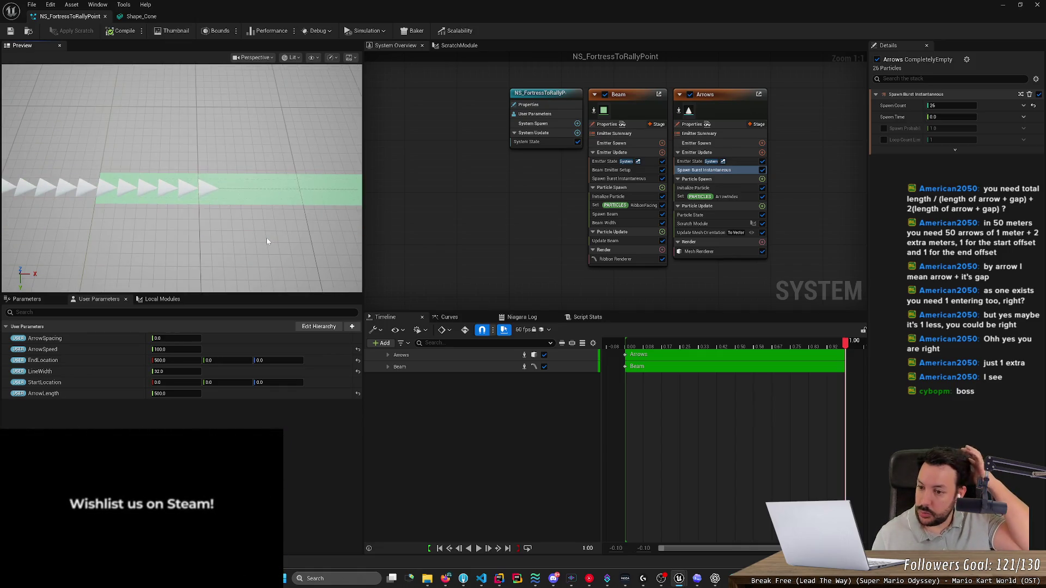
Step: Raise ArrowSpeed to 1000.0
key("Return")
type("0")
key("Return")
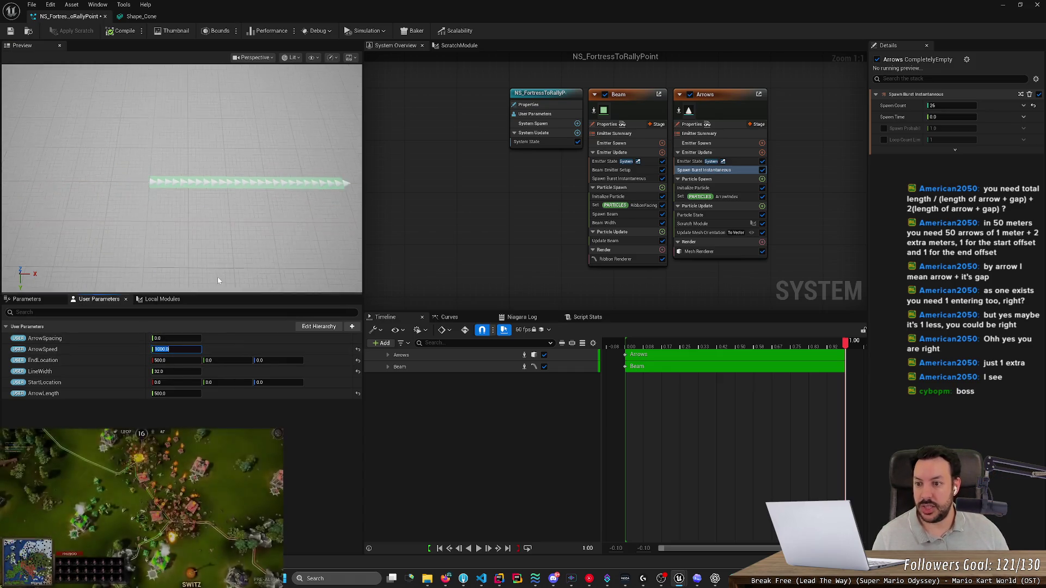
Step: Scrub the timeline between 0.57 and 0.33, zoom onto the arrows, and widen the track area
mouse_move(844, 343)
left_mouse_down()
mouse_move(619, 343)
mouse_move(732, 355)
left_mouse_up()
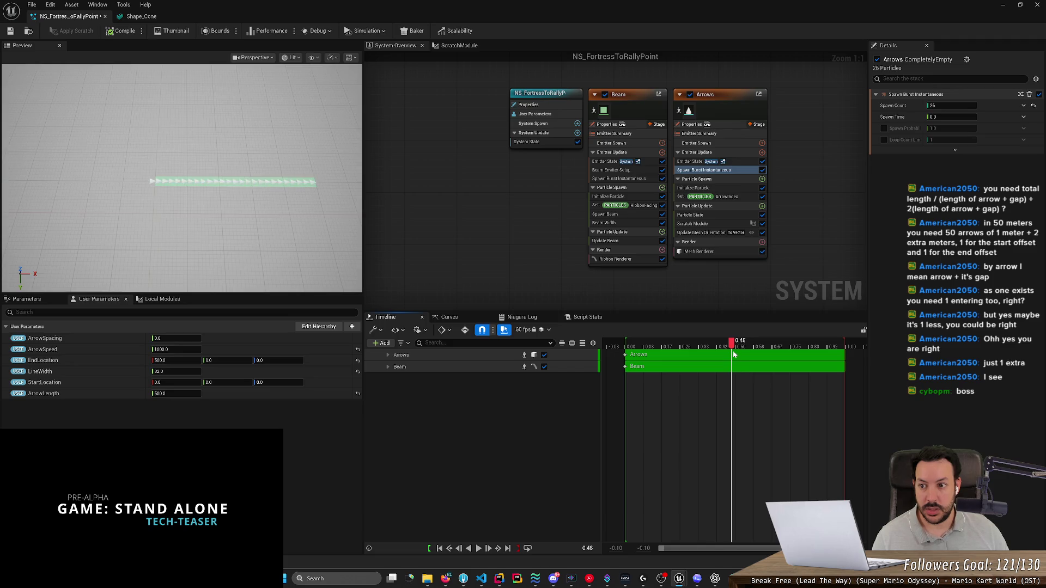
mouse_move(732, 354)
left_mouse_down()
mouse_move(639, 364)
mouse_move(746, 368)
left_mouse_up()
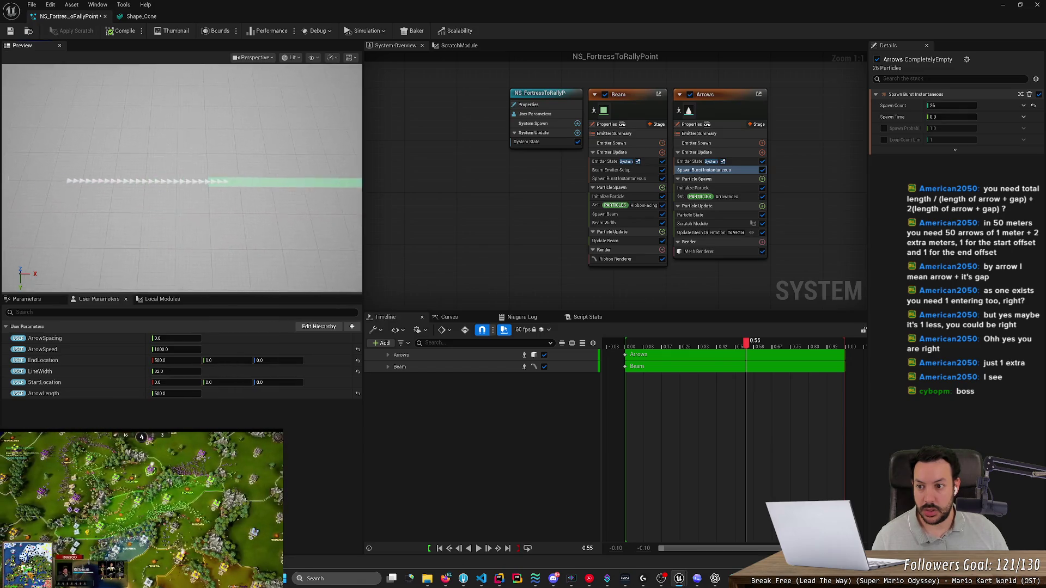
scroll(282, 268, "up", 10)
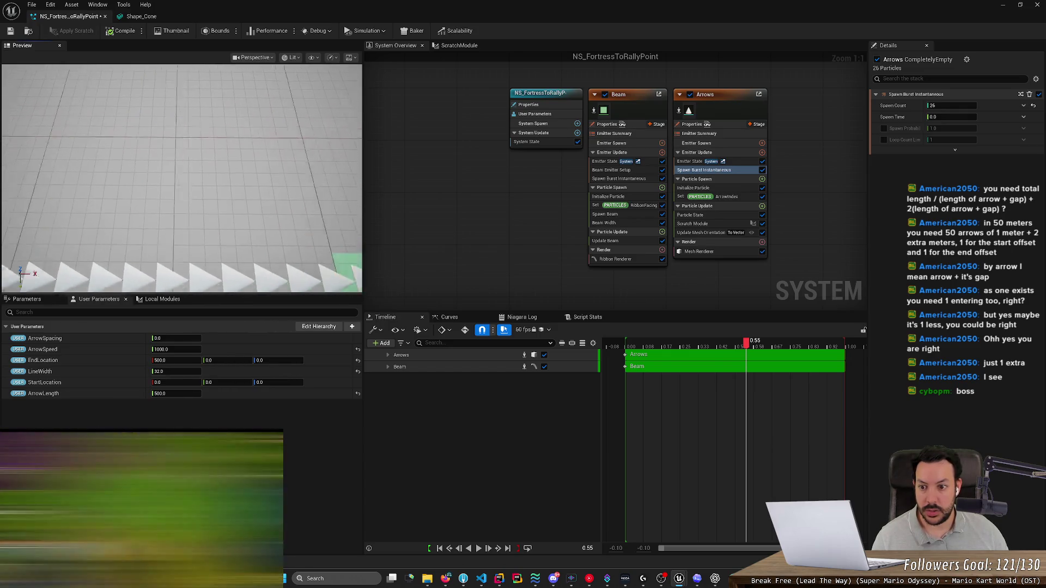
scroll(182, 178, "down", 5)
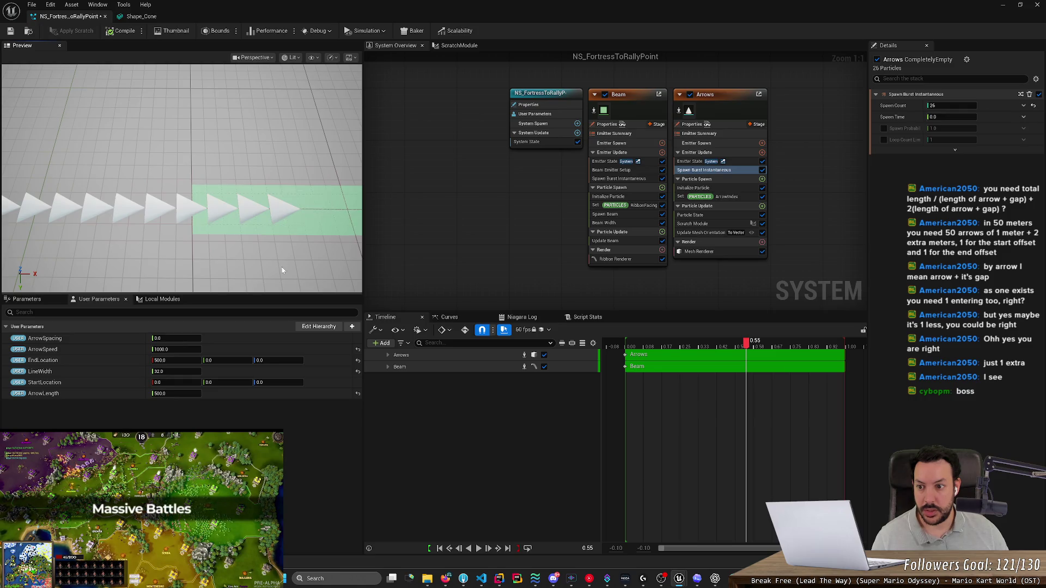
left_click(751, 345)
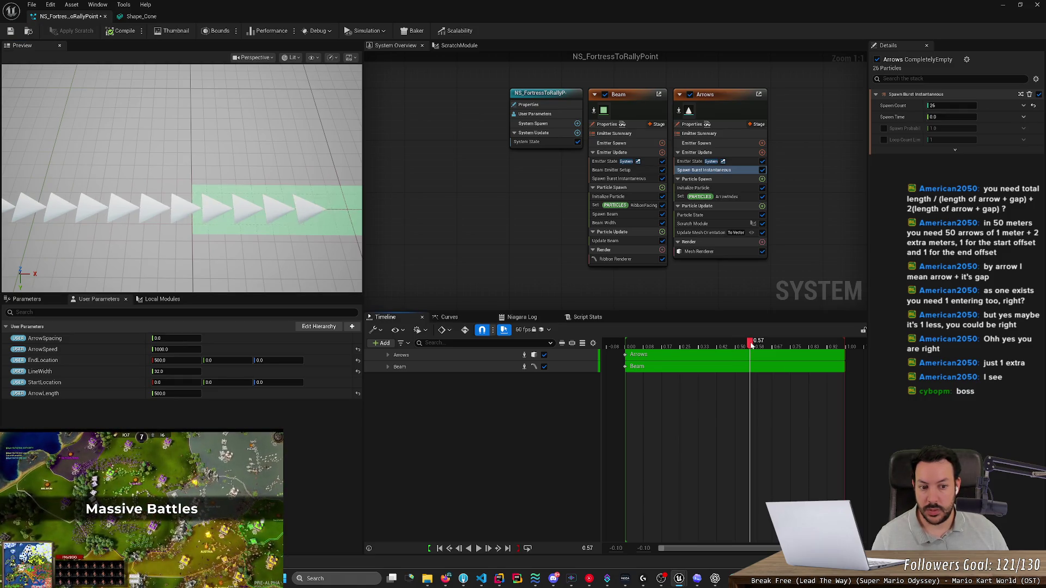
mouse_move(752, 344)
left_mouse_down()
mouse_move(686, 348)
mouse_move(699, 351)
left_mouse_up()
scroll(312, 272, "down", 5)
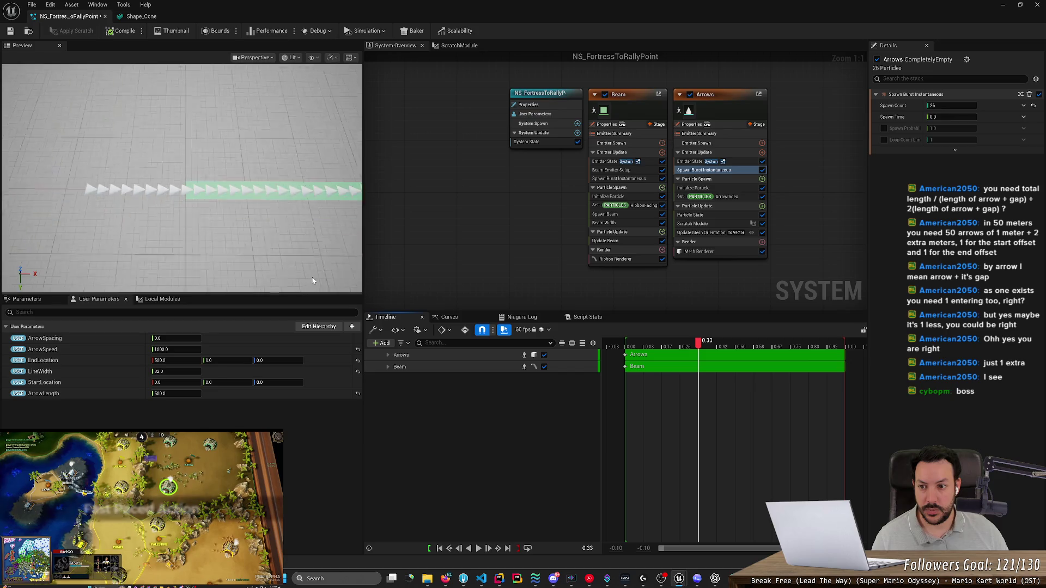
mouse_move(312, 272)
left_mouse_down()
mouse_move(305, 260)
mouse_move(233, 266)
left_mouse_up()
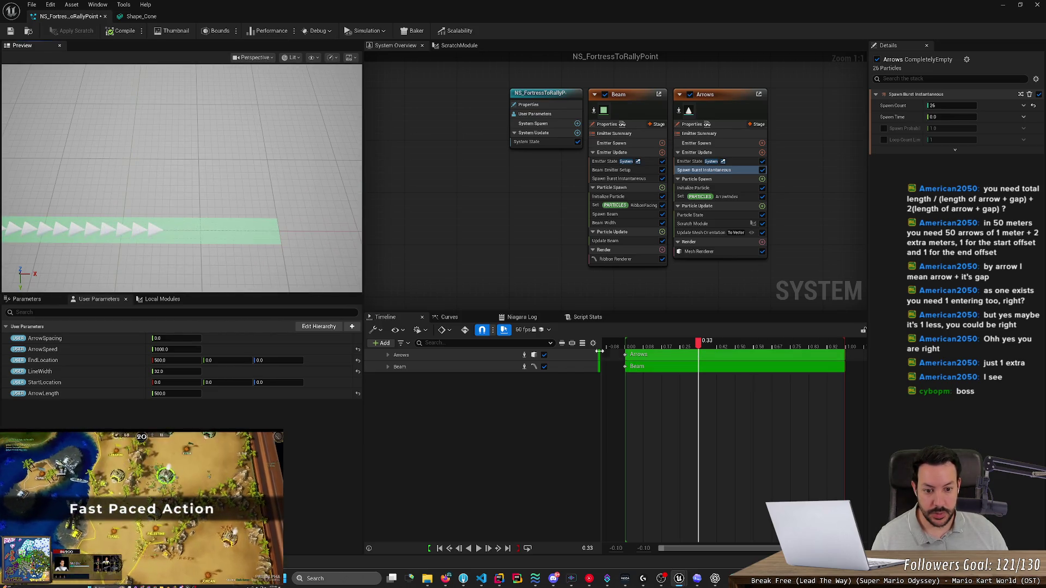
left_click_drag(602, 355, 462, 354)
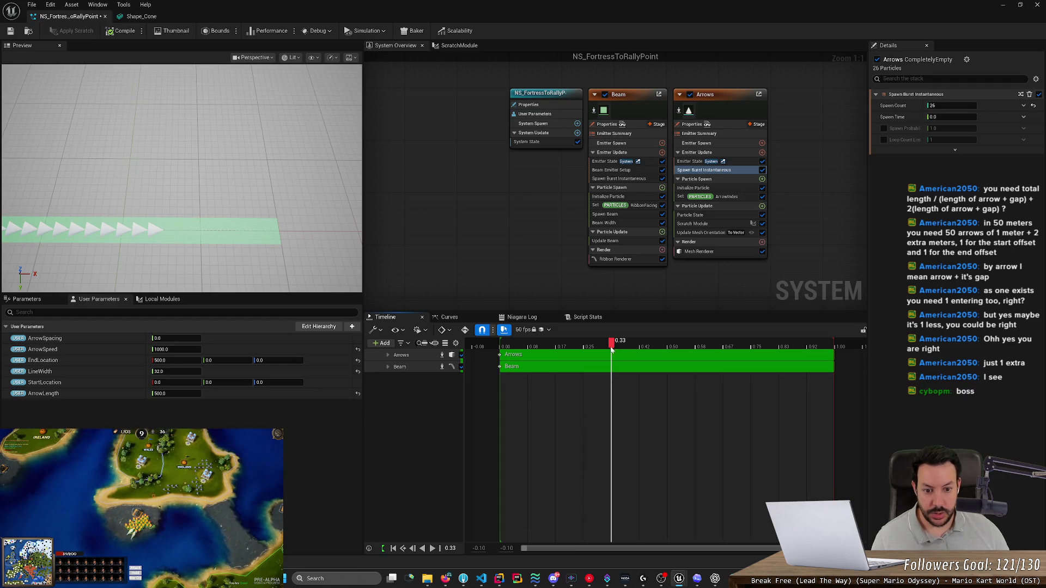
Step: Scrub to 0.30 and set the timeline view to start at 0
mouse_move(613, 344)
left_mouse_down()
mouse_move(583, 346)
mouse_move(600, 348)
left_mouse_up()
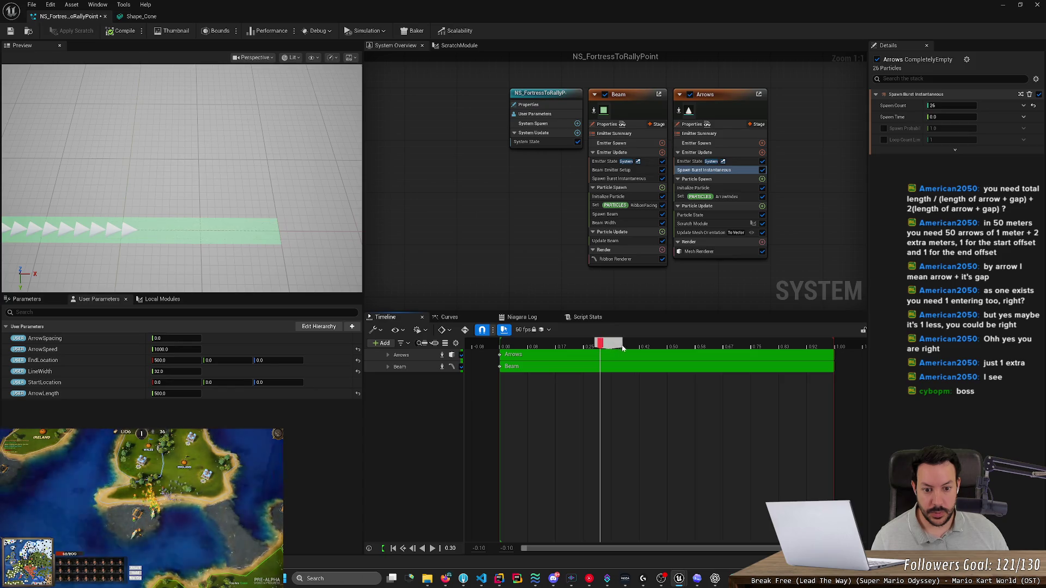
scroll(648, 345, "up", 5)
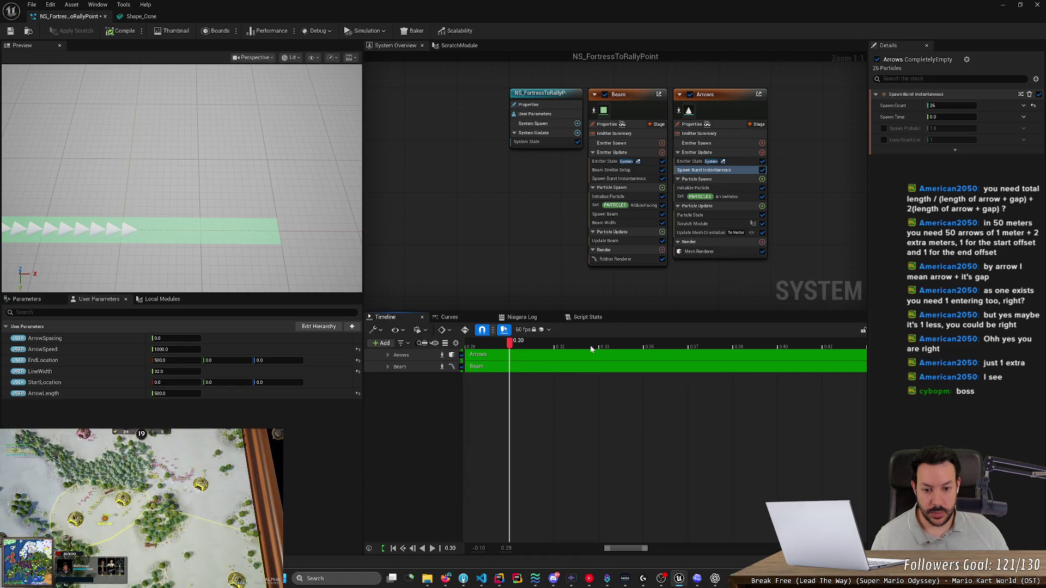
scroll(591, 349, "down", 1)
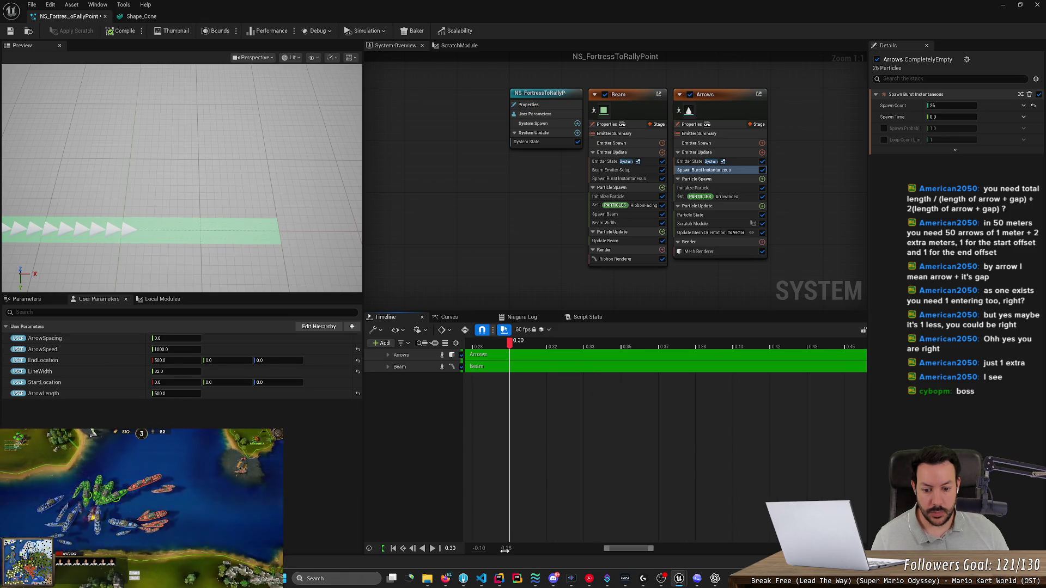
type("0")
key("Return")
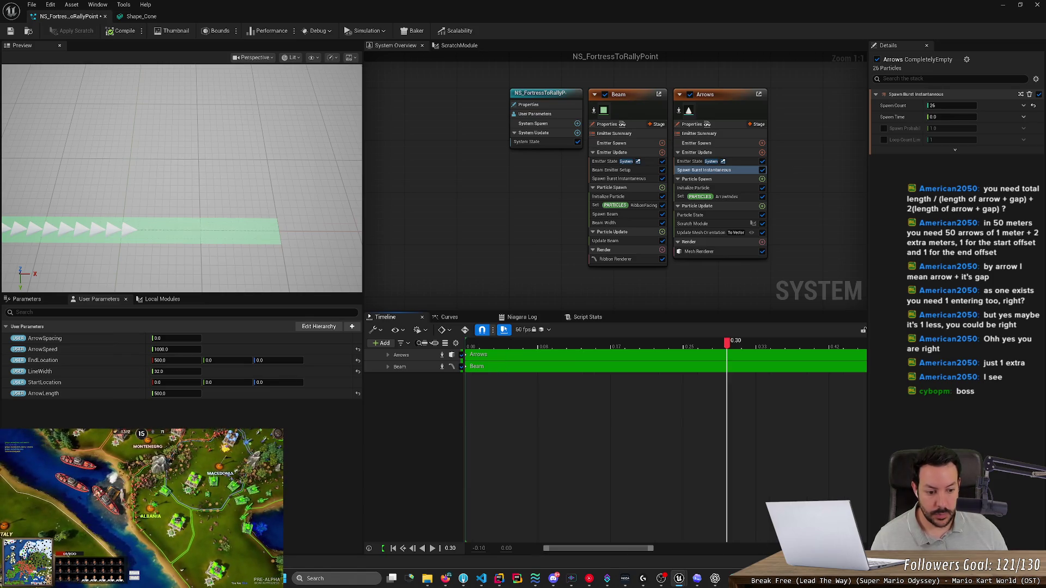
Step: Scrub across the 0–1.00 timeline comparing arrow spacing, then rewind to about halfway
scroll(584, 355, "down", 2)
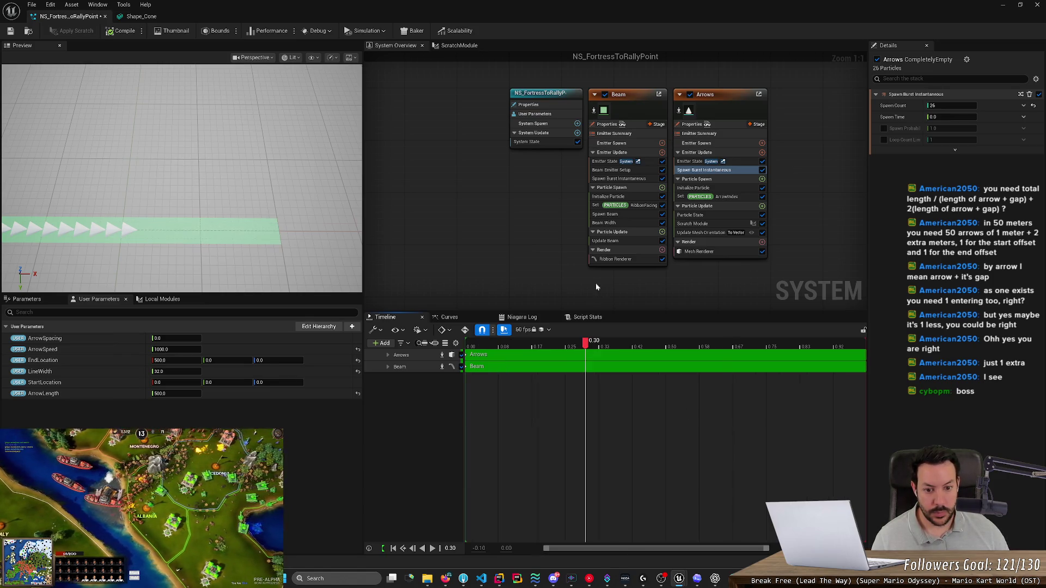
mouse_move(583, 355)
left_mouse_down()
mouse_move(565, 350)
mouse_move(601, 348)
mouse_move(587, 347)
left_mouse_up()
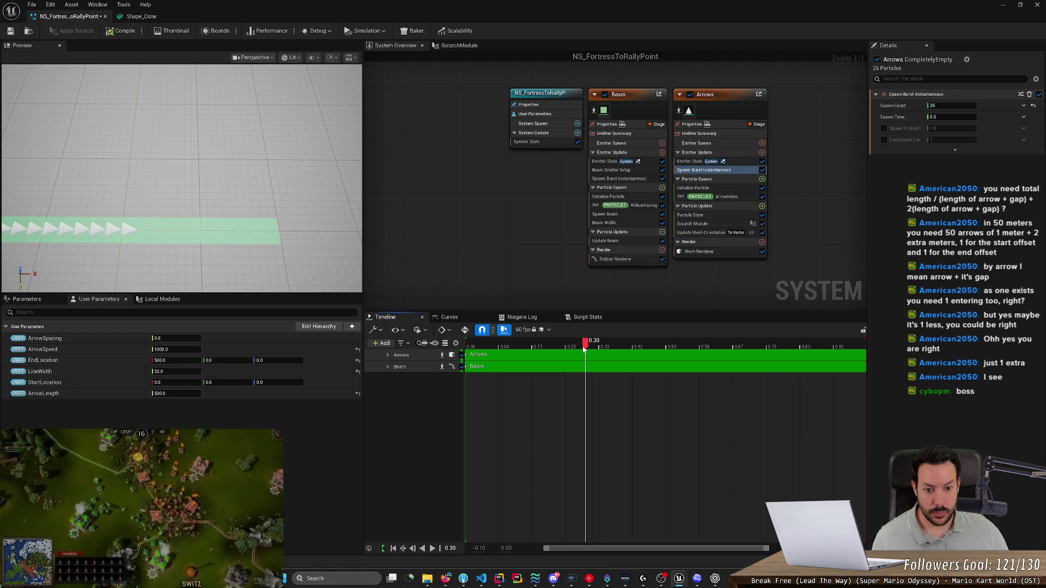
scroll(583, 349, "down", 1)
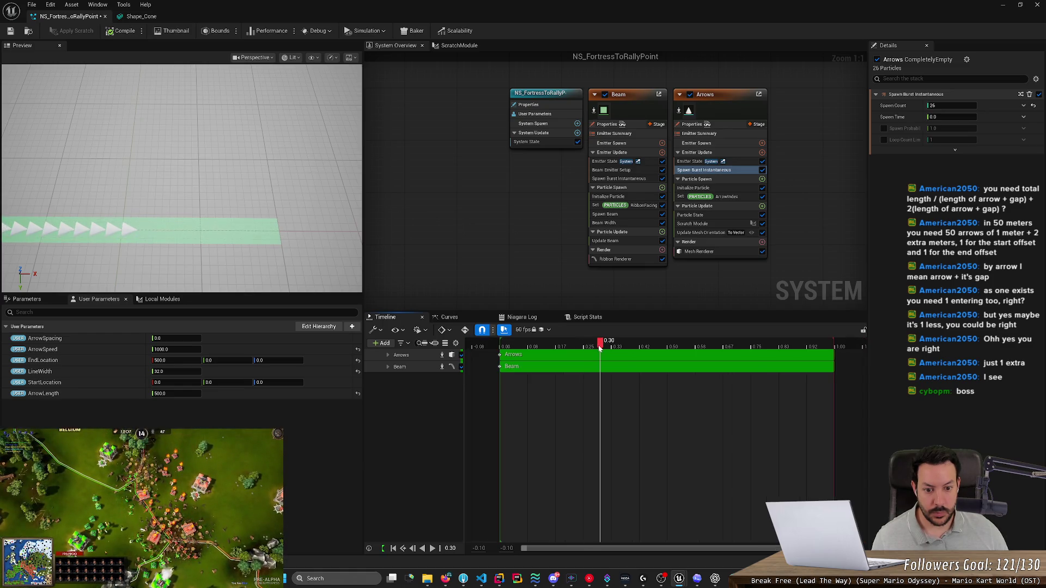
mouse_move(601, 349)
left_mouse_down()
mouse_move(584, 349)
mouse_move(613, 349)
mouse_move(603, 351)
left_mouse_up()
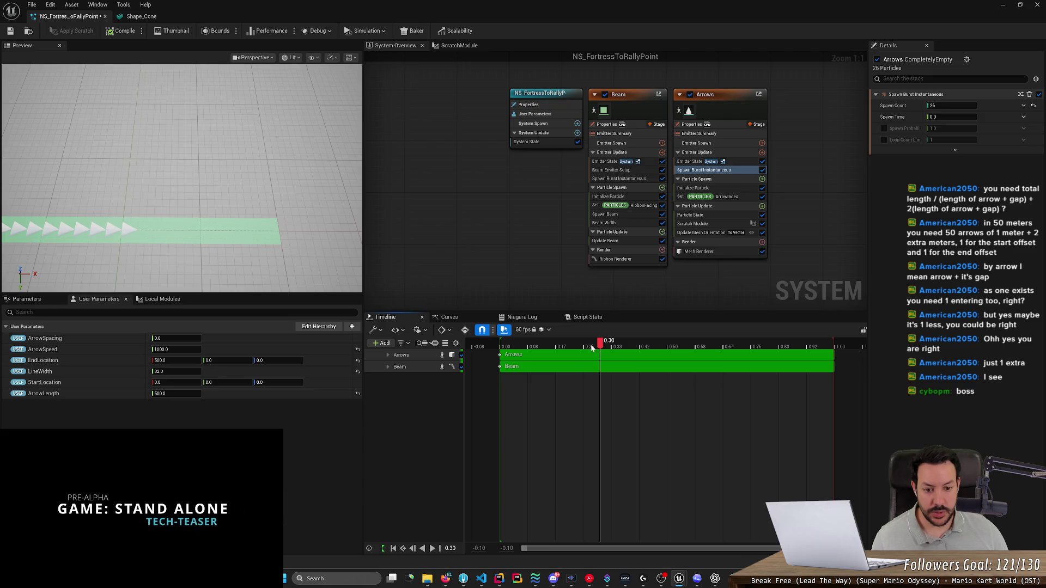
mouse_move(601, 347)
left_mouse_down()
mouse_move(637, 349)
mouse_move(584, 348)
mouse_move(835, 374)
left_mouse_up()
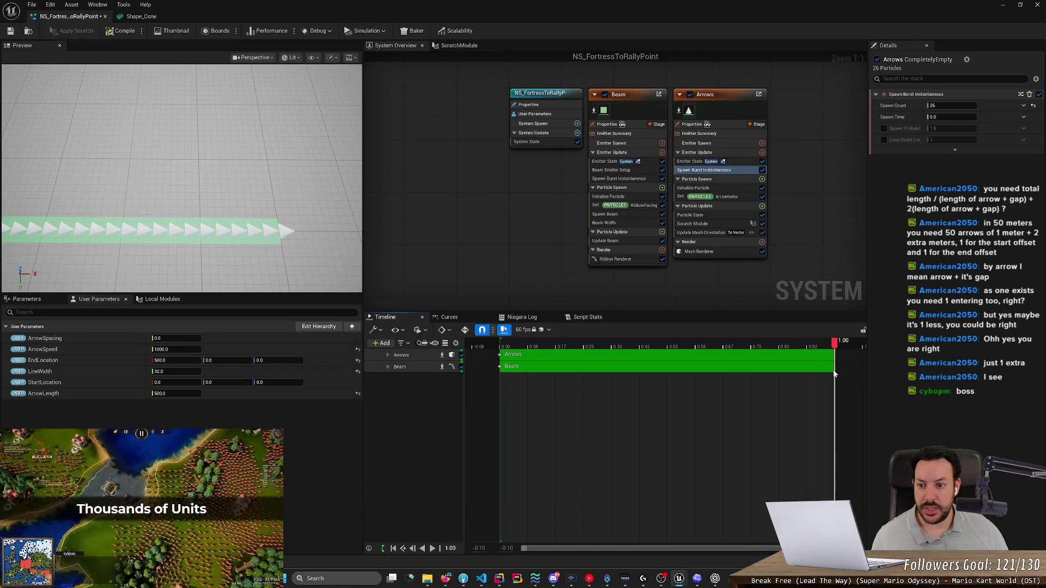
scroll(277, 261, "down", 3)
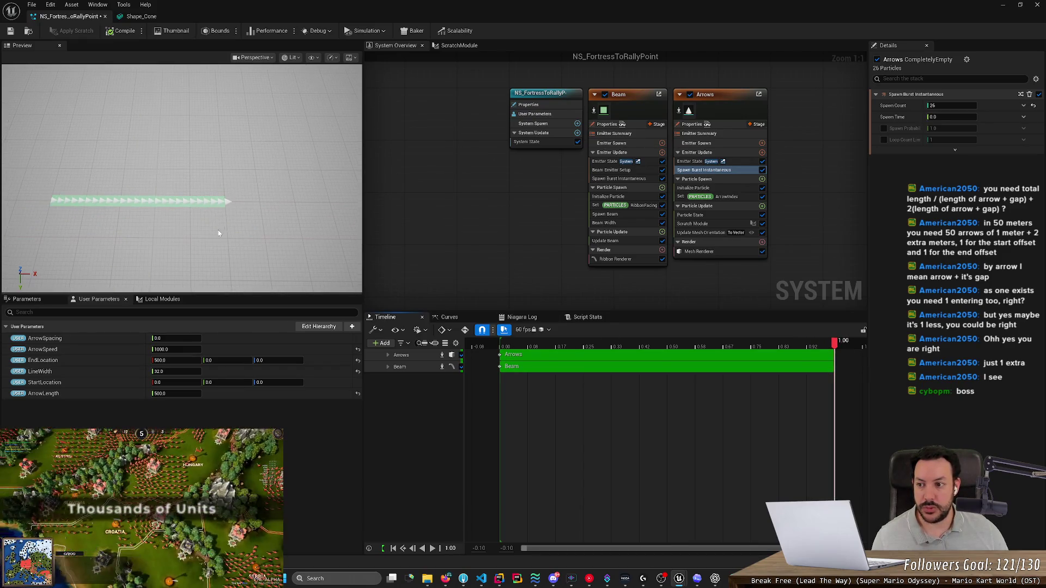
mouse_move(834, 348)
left_mouse_down()
mouse_move(646, 354)
mouse_move(664, 357)
left_mouse_up()
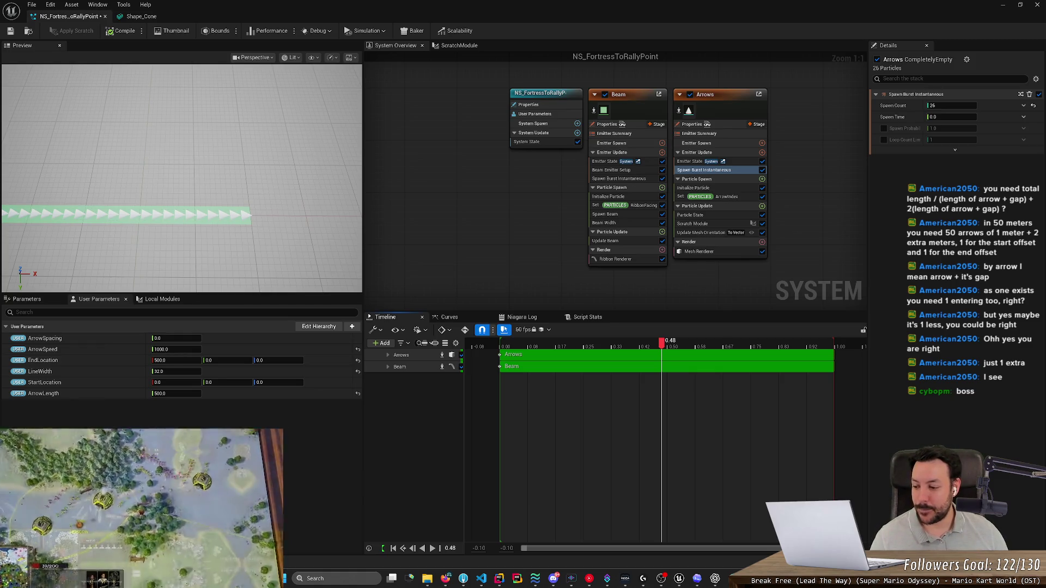
Step: Orbit and zoom around the arrow strip, then minimize Niagara to reveal the L_Europe_NWP map
left_click_drag(35, 256, 82, 254)
scroll(84, 256, "up", 3)
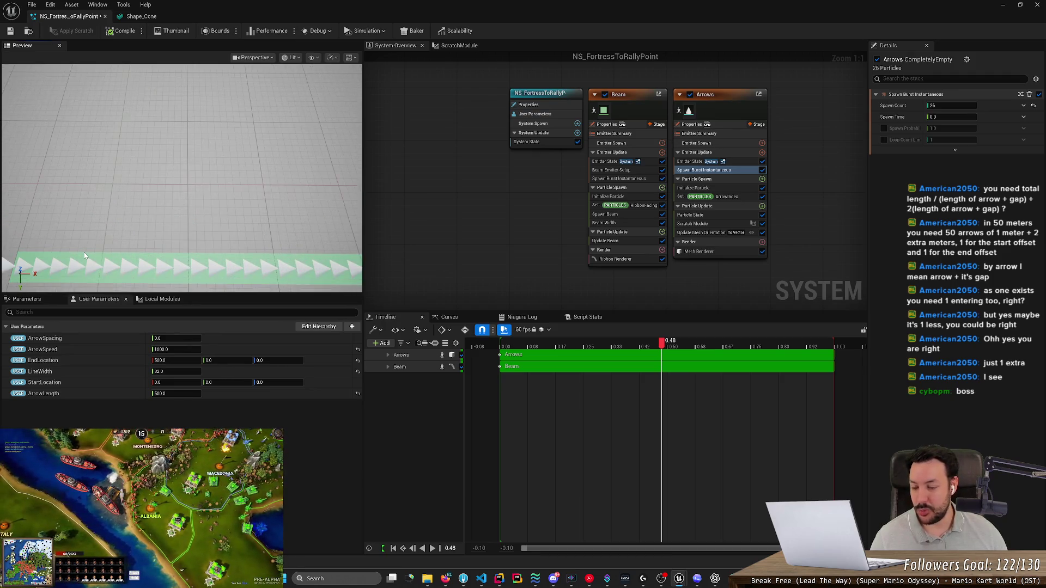
scroll(85, 255, "down", 3)
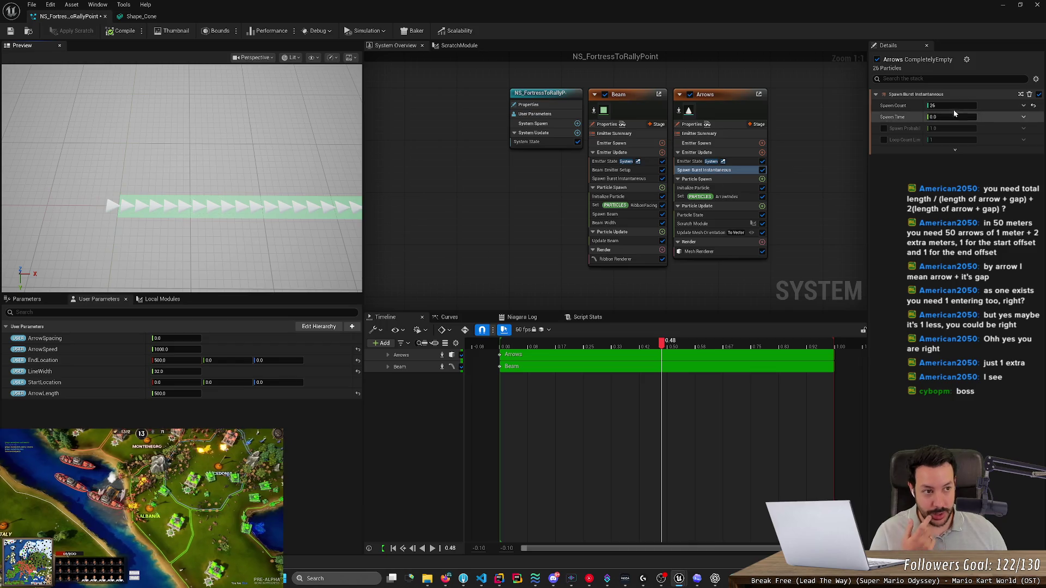
left_click(1001, 5)
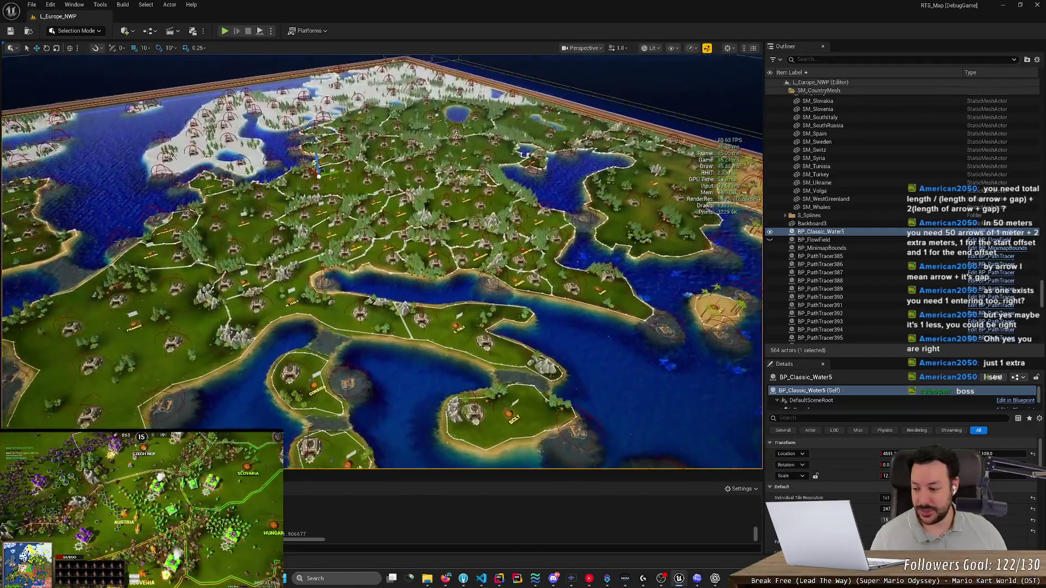
scroll(582, 207, "up", 3)
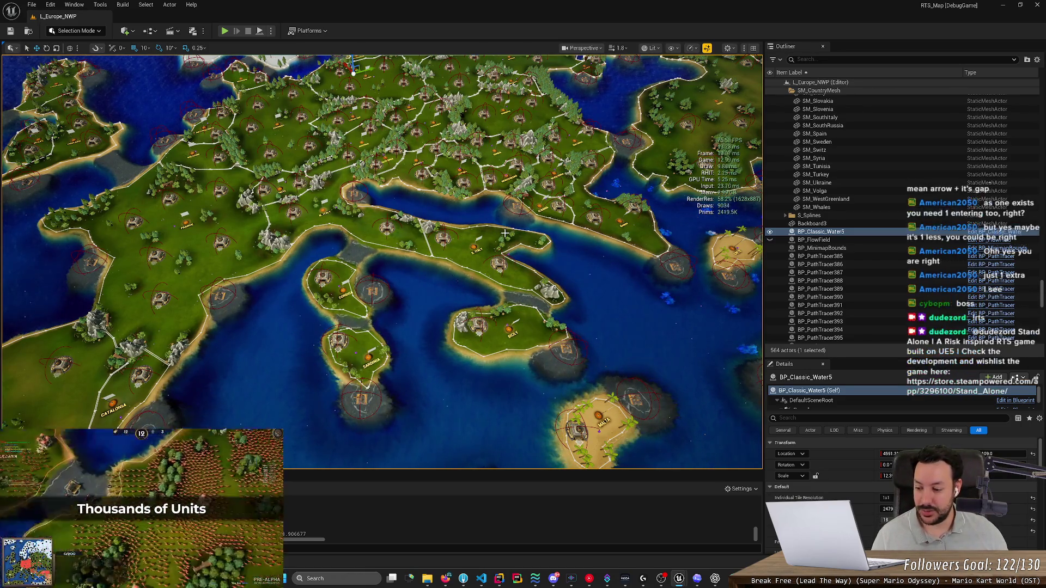
key("f")
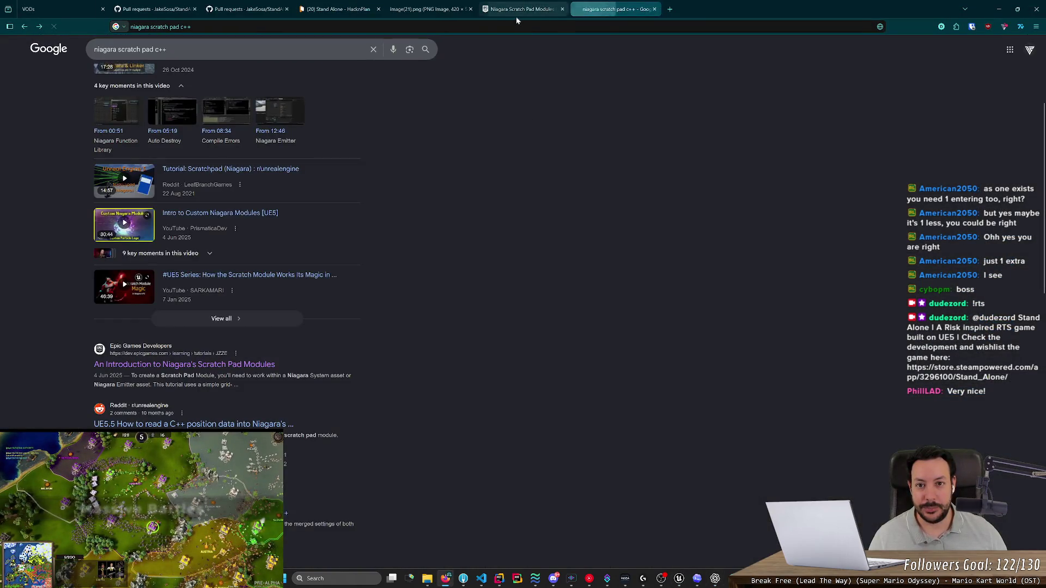
Step: Close the two Niagara scratch pad search tabs in Chrome and minimize the browser
left_click(427, 12)
left_click(562, 9)
left_click(562, 8)
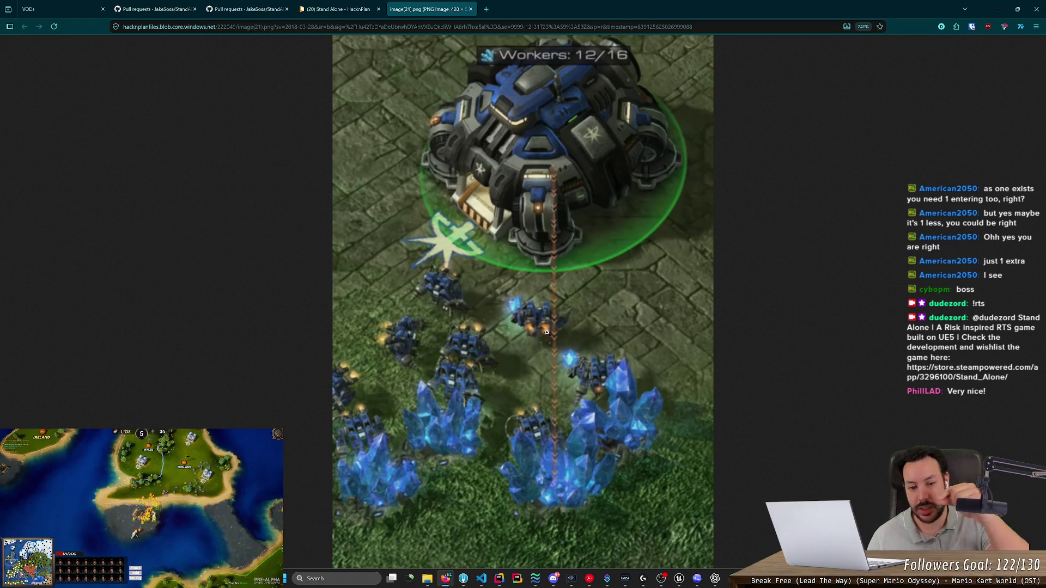
left_click(998, 9)
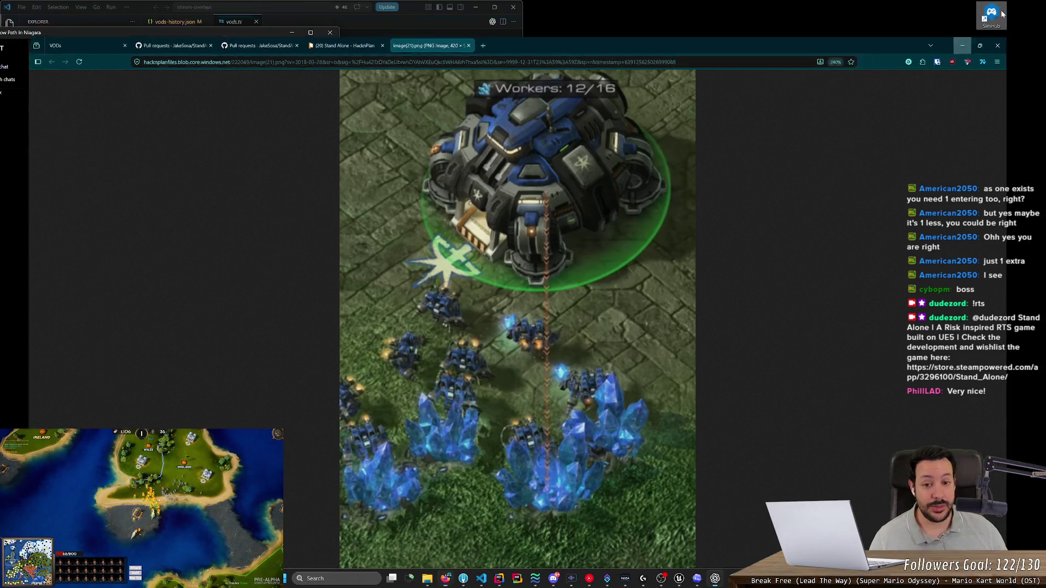
Step: Bring the Unreal Editor back and switch to the NS_FortressToRallyPoint Niagara editor
left_click(726, 579)
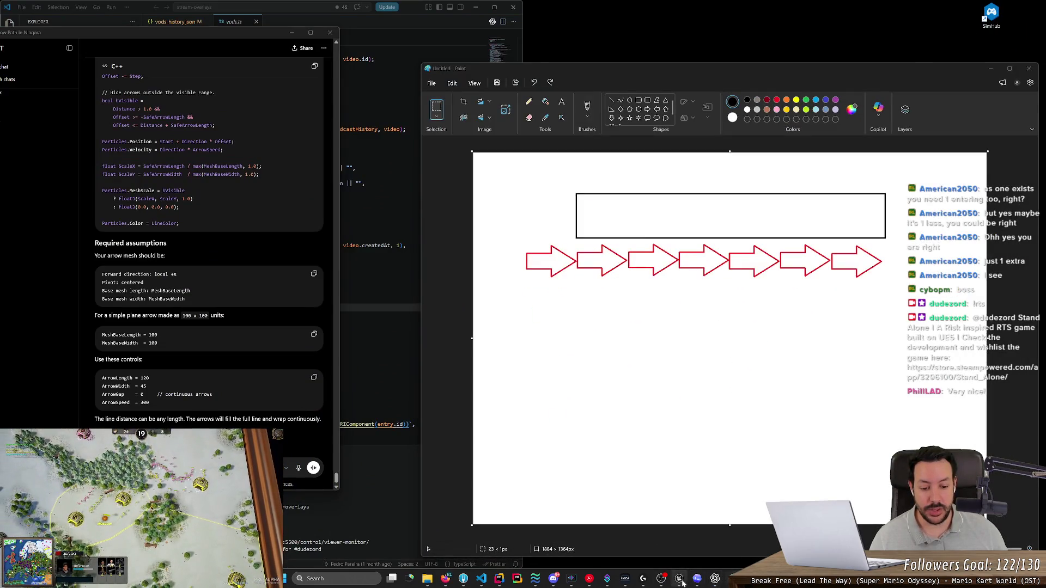
left_click(679, 580)
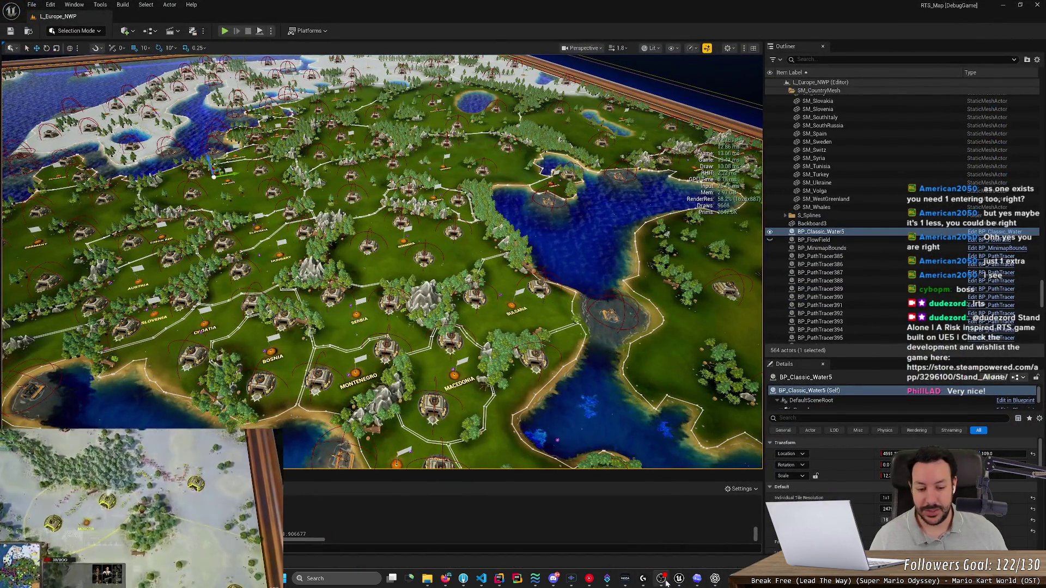
mouse_move(663, 581)
left_click(624, 495)
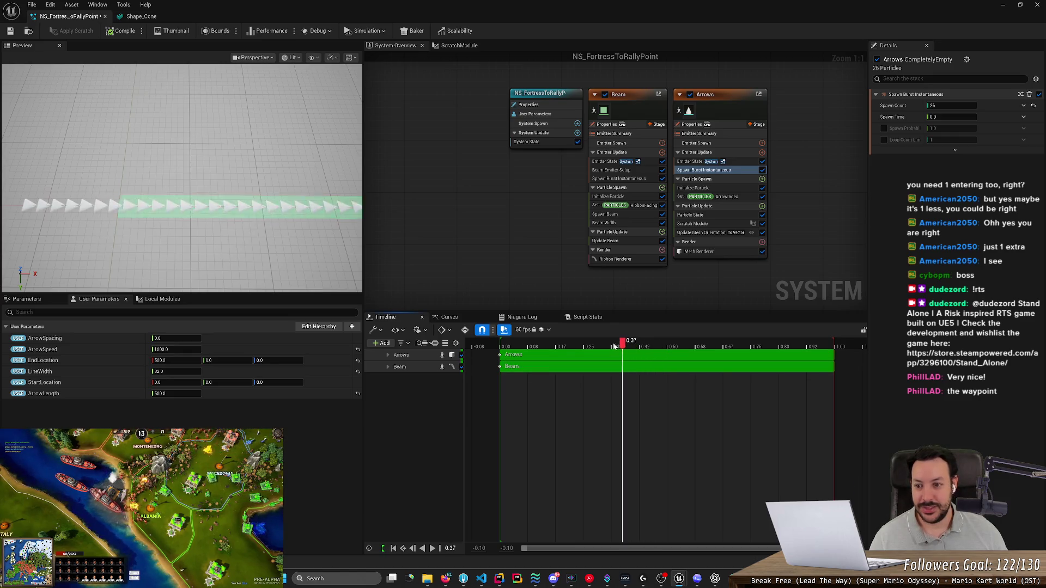
mouse_move(588, 343)
left_mouse_down()
mouse_move(511, 351)
mouse_move(648, 360)
mouse_move(575, 366)
mouse_move(674, 371)
mouse_move(643, 377)
left_mouse_up()
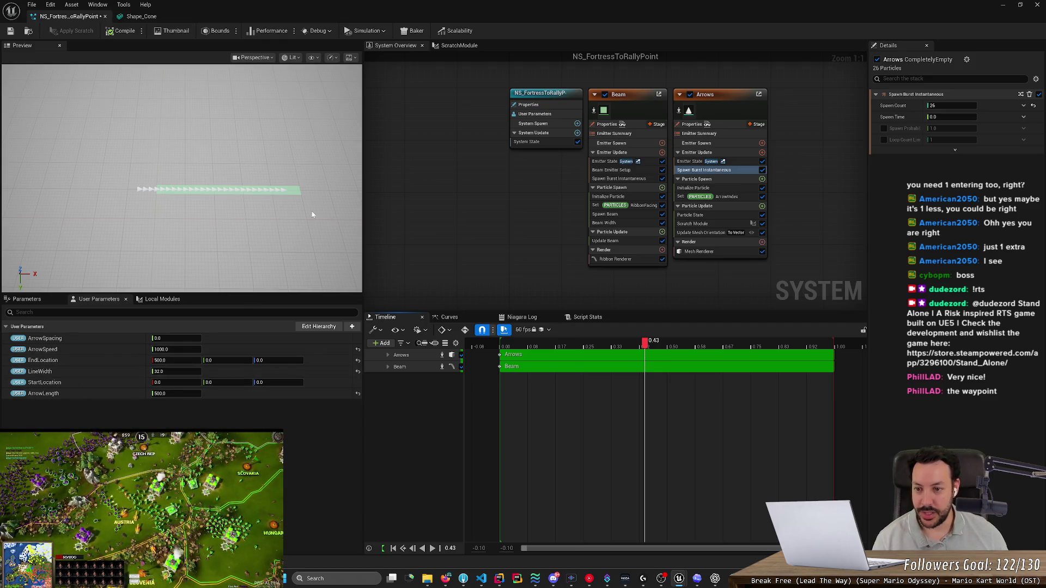
scroll(167, 196, "up", 2)
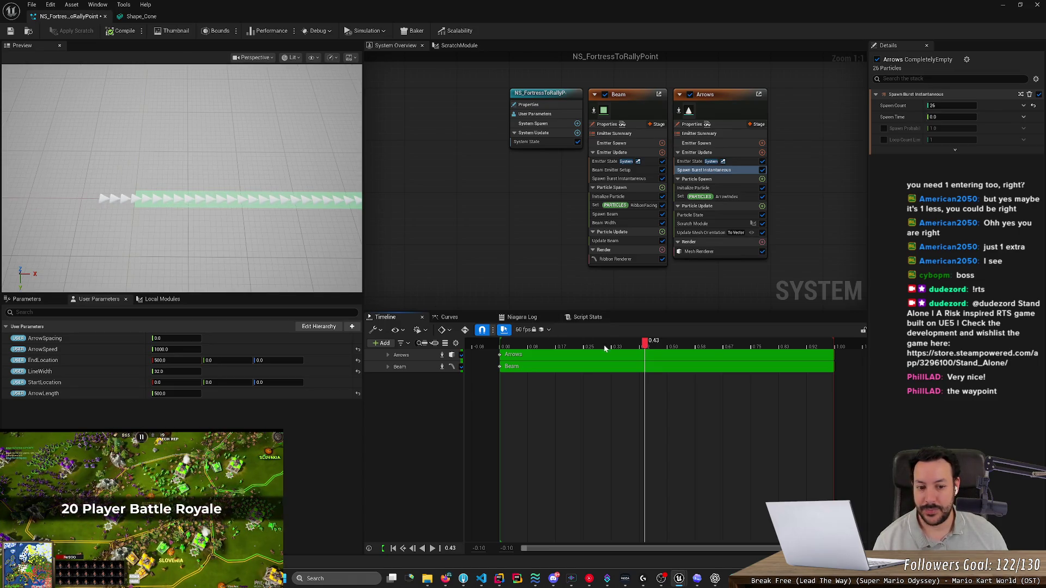
mouse_move(645, 343)
left_mouse_down()
mouse_move(528, 351)
mouse_move(623, 344)
left_mouse_up()
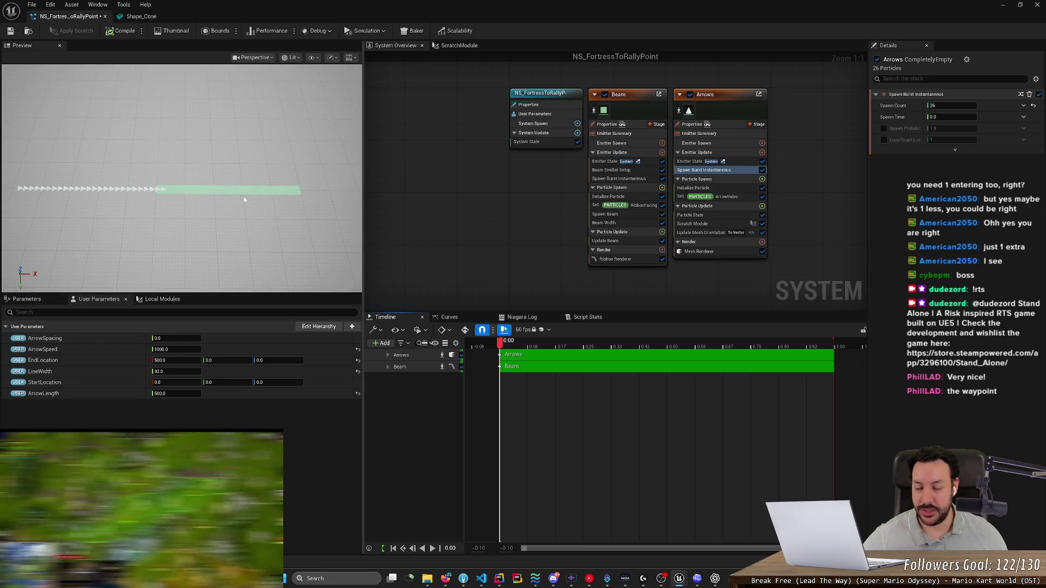
mouse_move(500, 348)
left_mouse_down()
mouse_move(678, 354)
mouse_move(647, 354)
mouse_move(671, 358)
mouse_move(664, 365)
left_mouse_up()
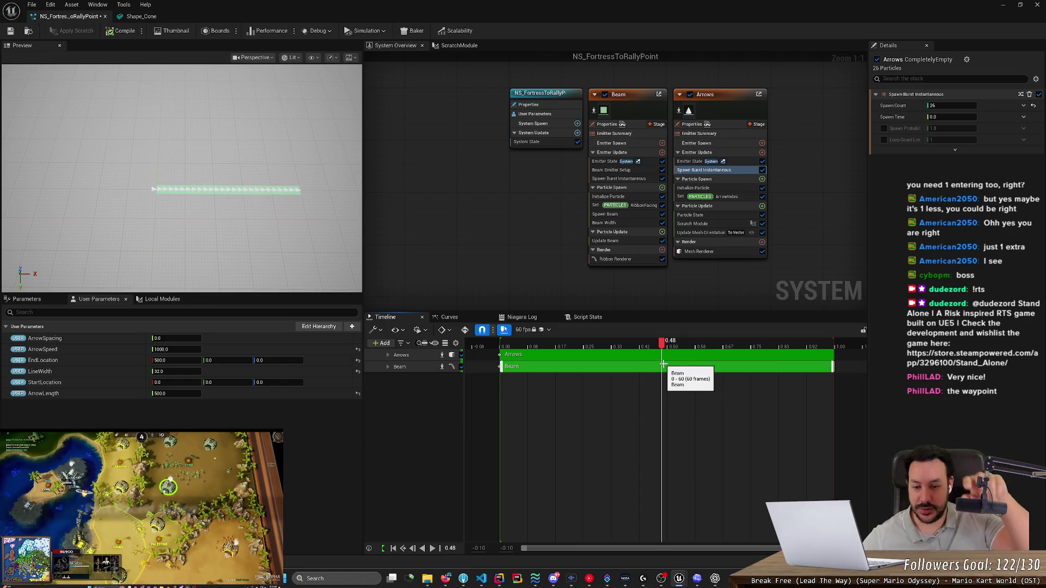
mouse_move(663, 345)
left_mouse_down()
mouse_move(854, 371)
mouse_move(635, 349)
left_mouse_up()
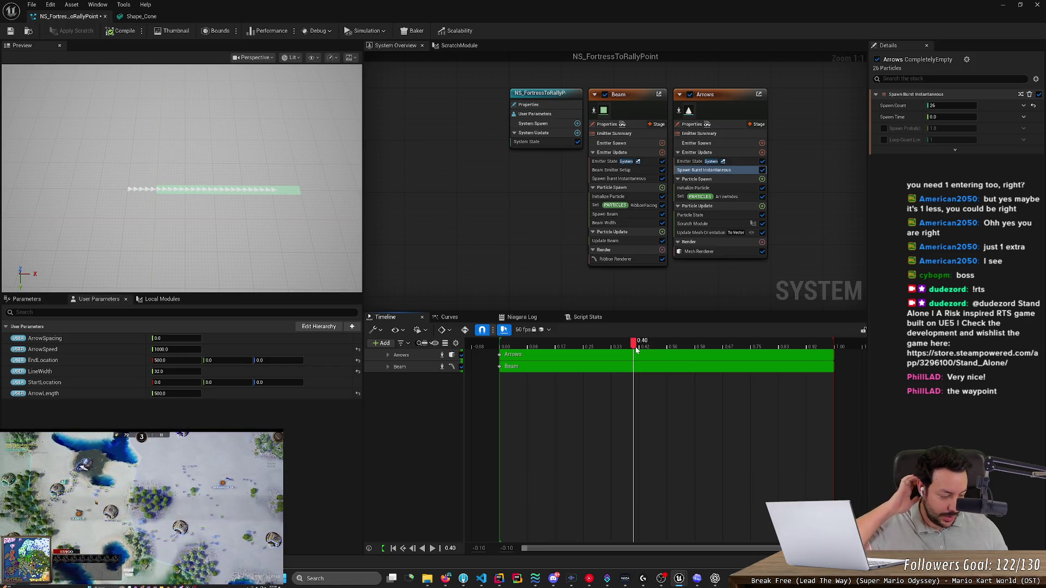